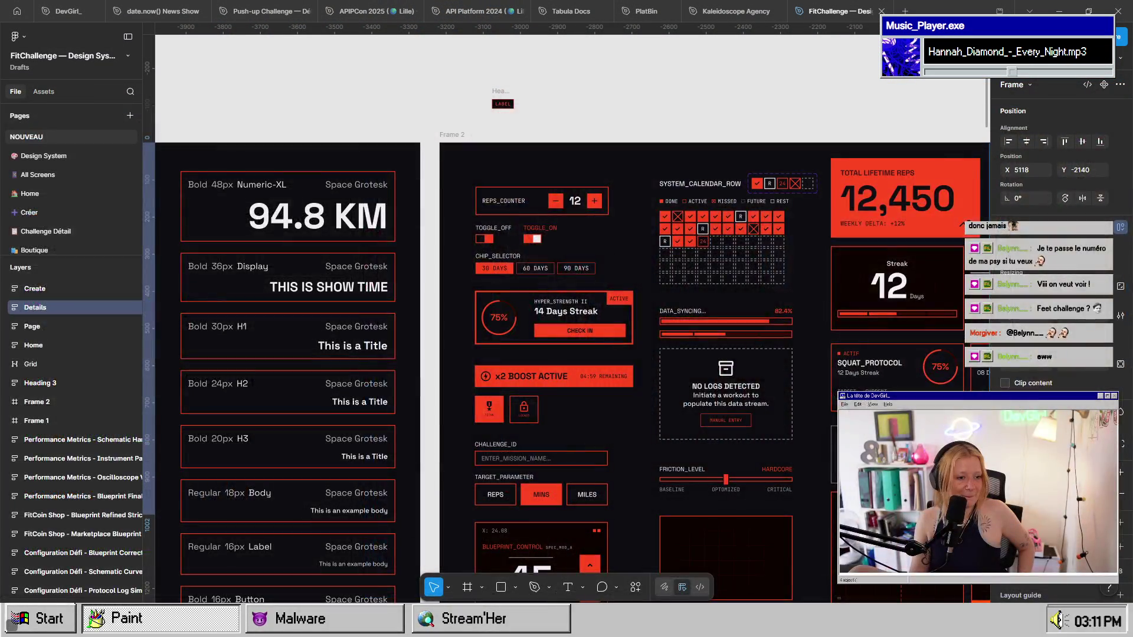
# - Pan and scroll to Frame 1's colour palettes, type scale cards and WCAG contrast table
pyautogui.moveTo(400, 168)
pyautogui.mouseDown()
pyautogui.moveTo(552, 48)
pyautogui.moveTo(501, 18)
pyautogui.mouseUp()
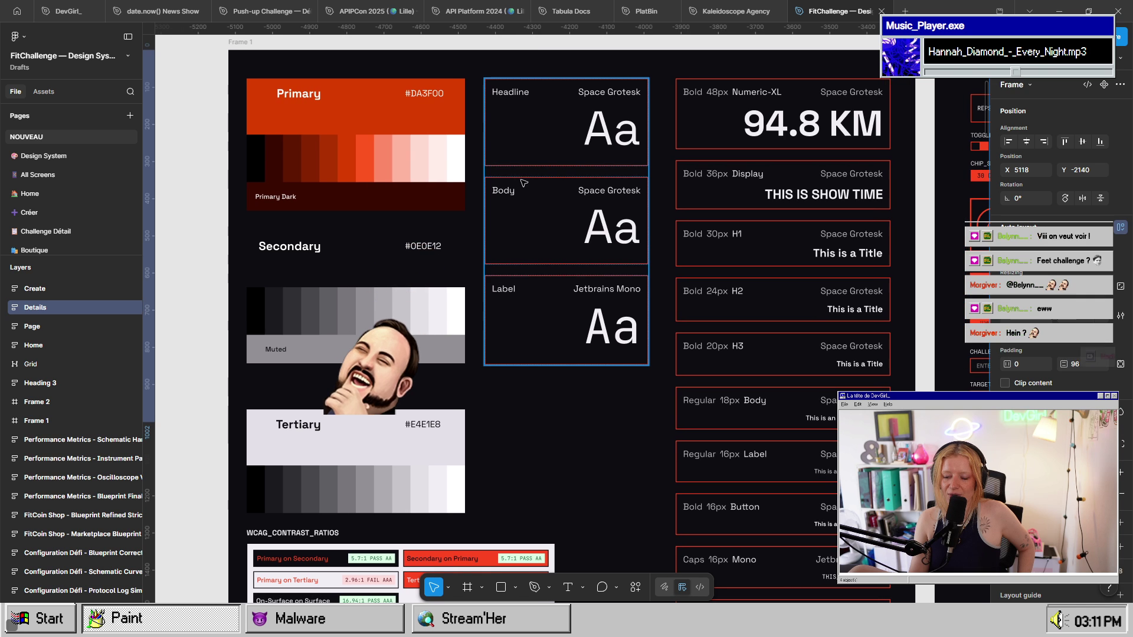
pyautogui.scroll(-2, 569, 445)
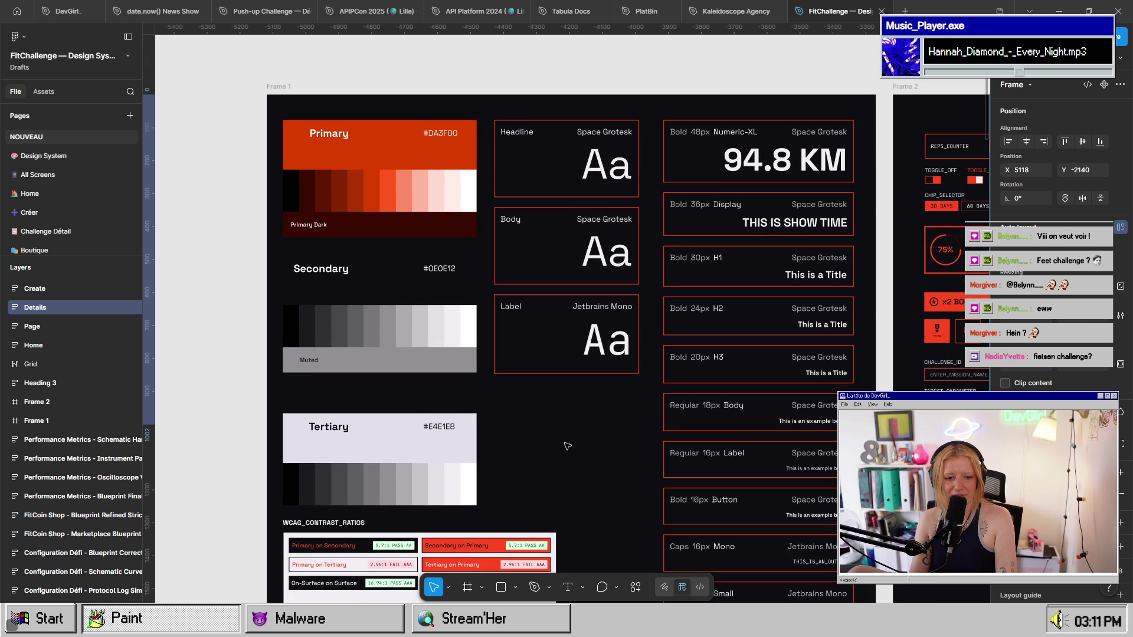
pyautogui.scroll(-2, 222, 426)
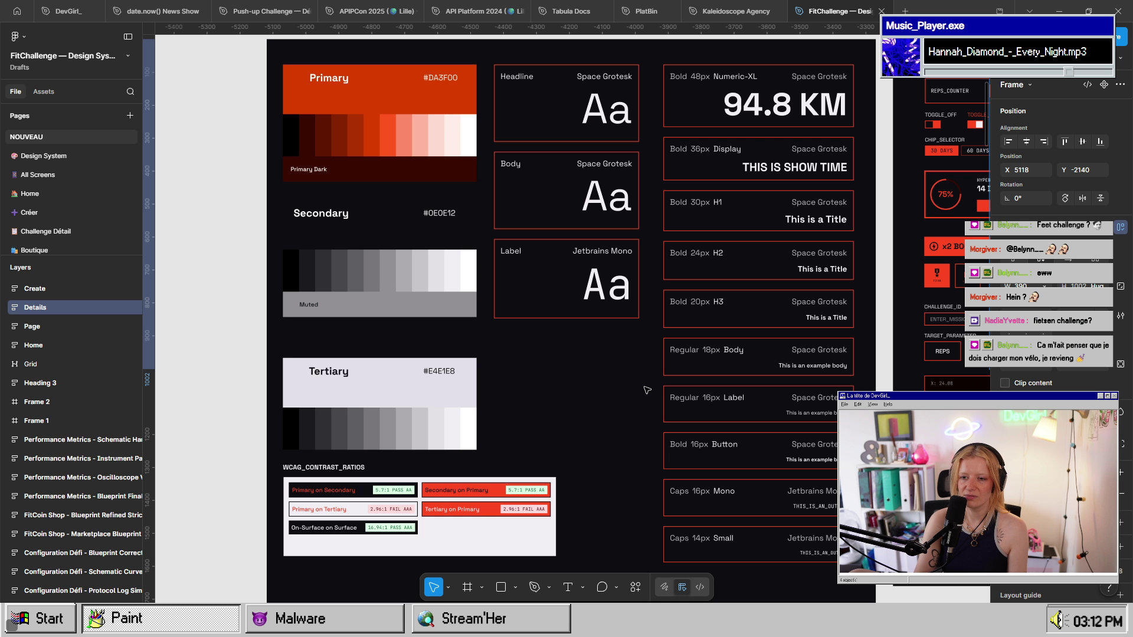
pyautogui.scroll(-5, 361, 239)
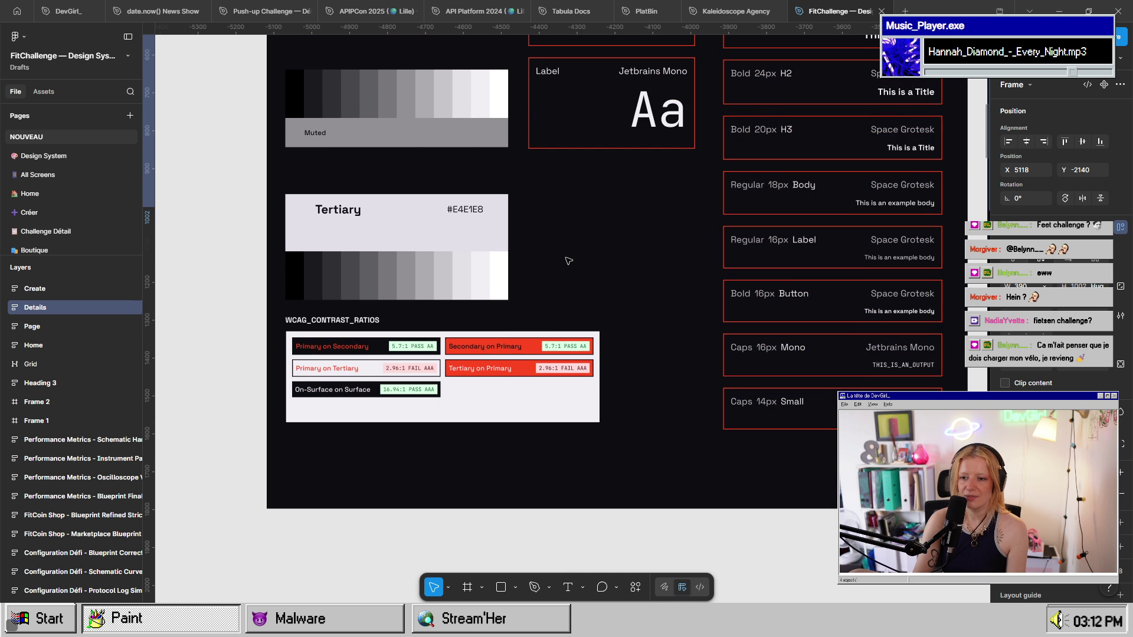
pyautogui.keyDown('ctrl'); pyautogui.scroll(5, 537, 300); pyautogui.keyUp('ctrl')
pyautogui.moveTo(536, 300)
pyautogui.mouseDown()
pyautogui.moveTo(655, 252)
pyautogui.moveTo(677, 293)
pyautogui.mouseUp()
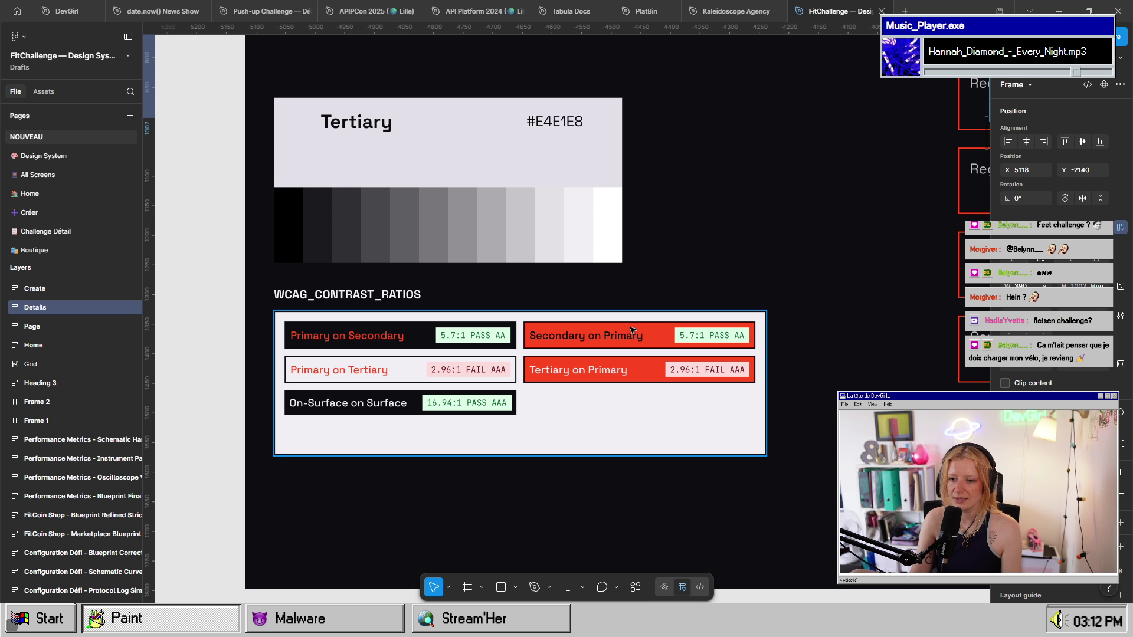
pyautogui.click(629, 345)
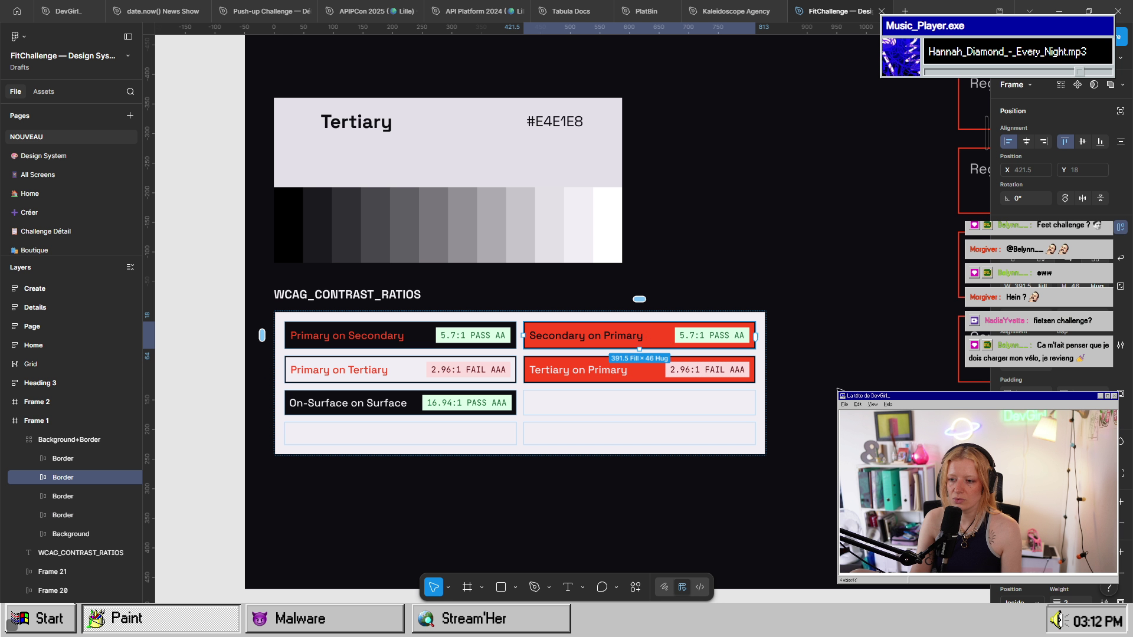
pyautogui.press('Escape')
pyautogui.click(630, 348)
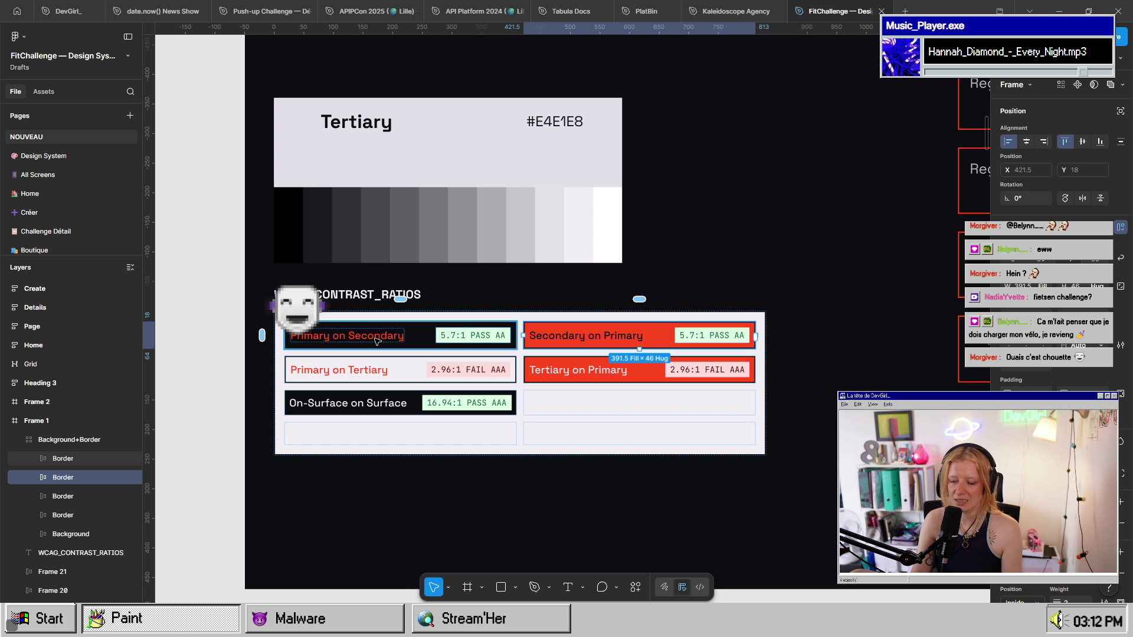
pyautogui.click(365, 369)
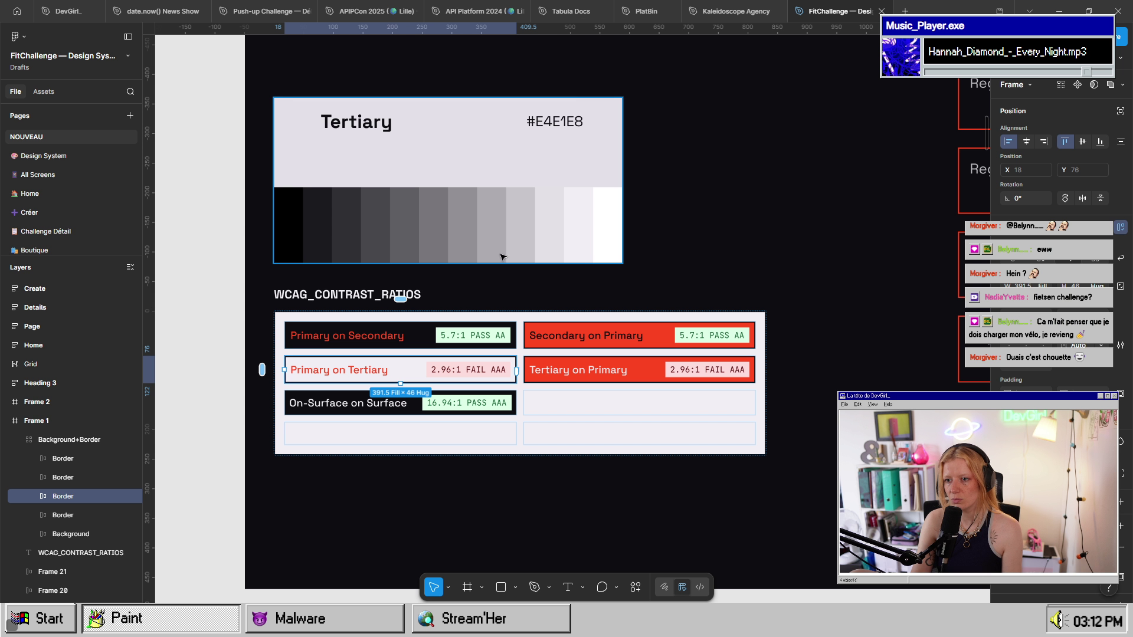
pyautogui.click(399, 434)
pyautogui.click(388, 403)
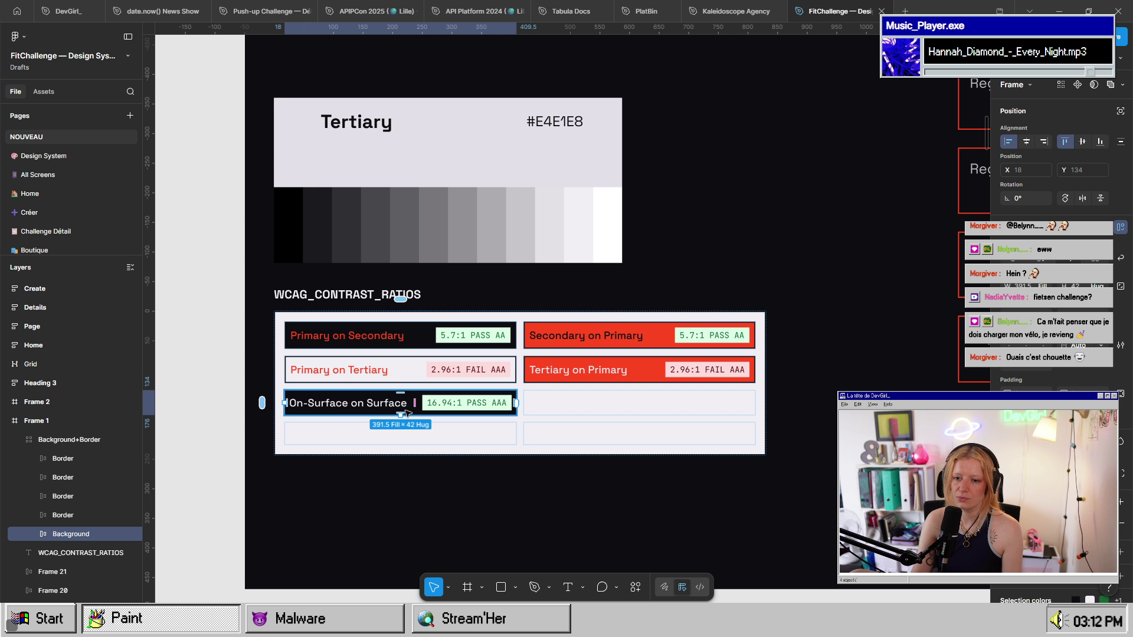
pyautogui.click(782, 430)
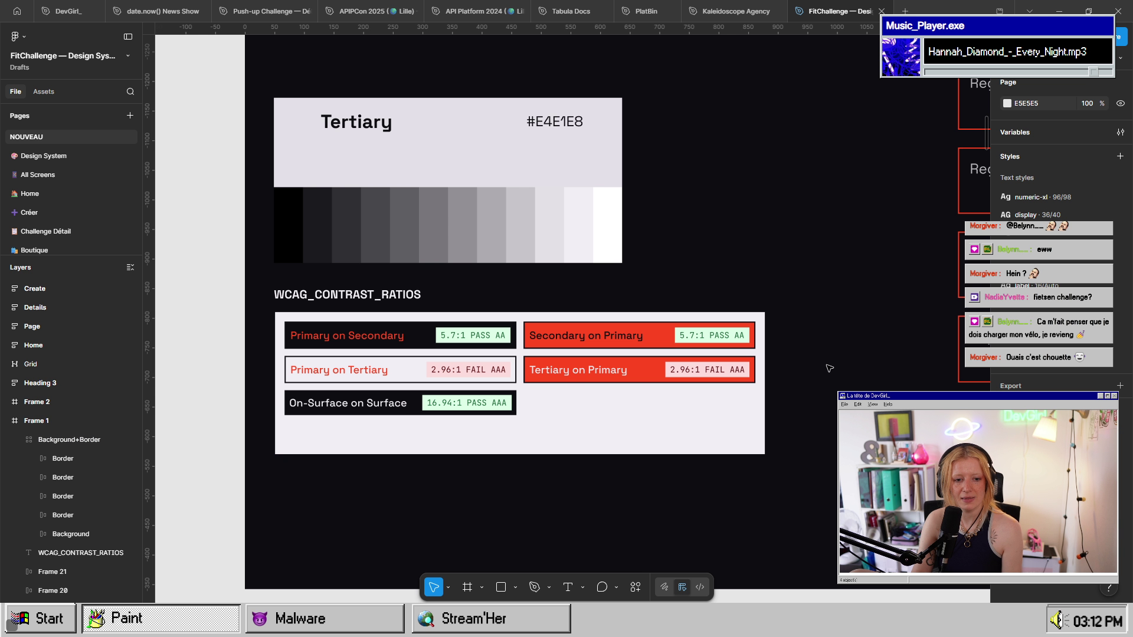
# - Move to Frame 2 and inspect the TOGGLE_ON label's style libraries, then clear the selection
pyautogui.scroll(-3, 831, 345)
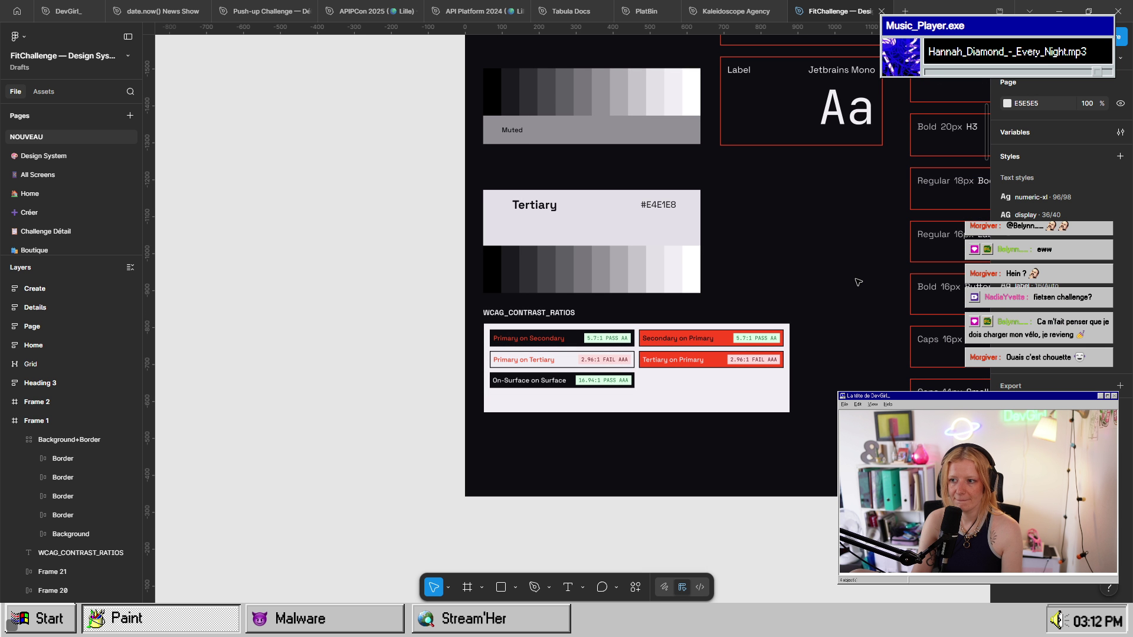
pyautogui.scroll(5, 859, 282)
pyautogui.hscroll(10, 614, 282)
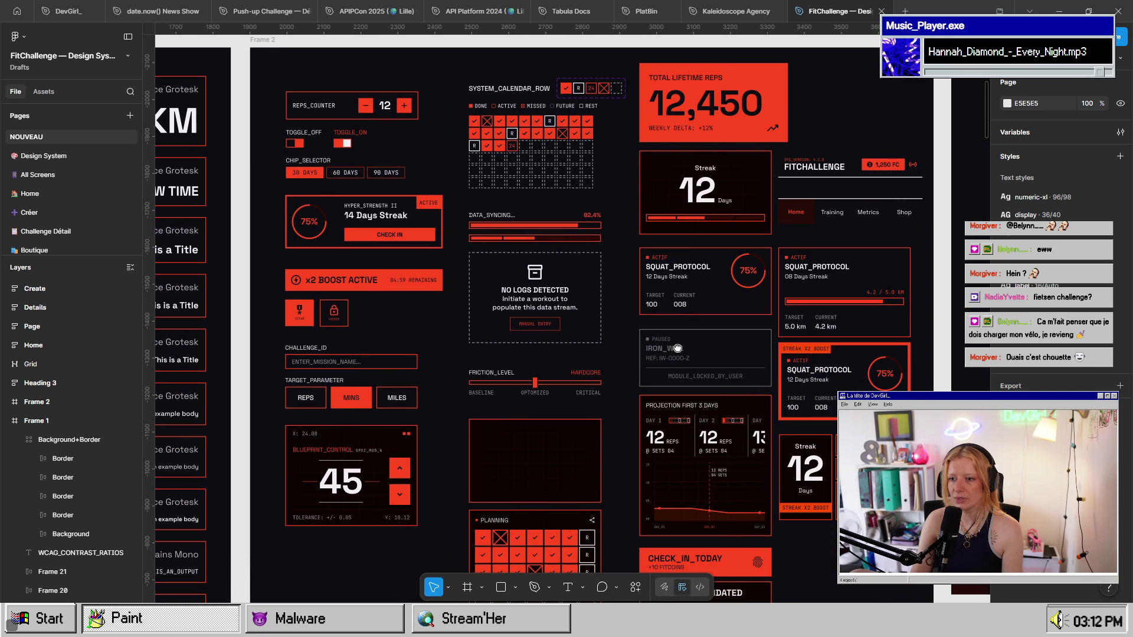
pyautogui.scroll(2, 614, 281)
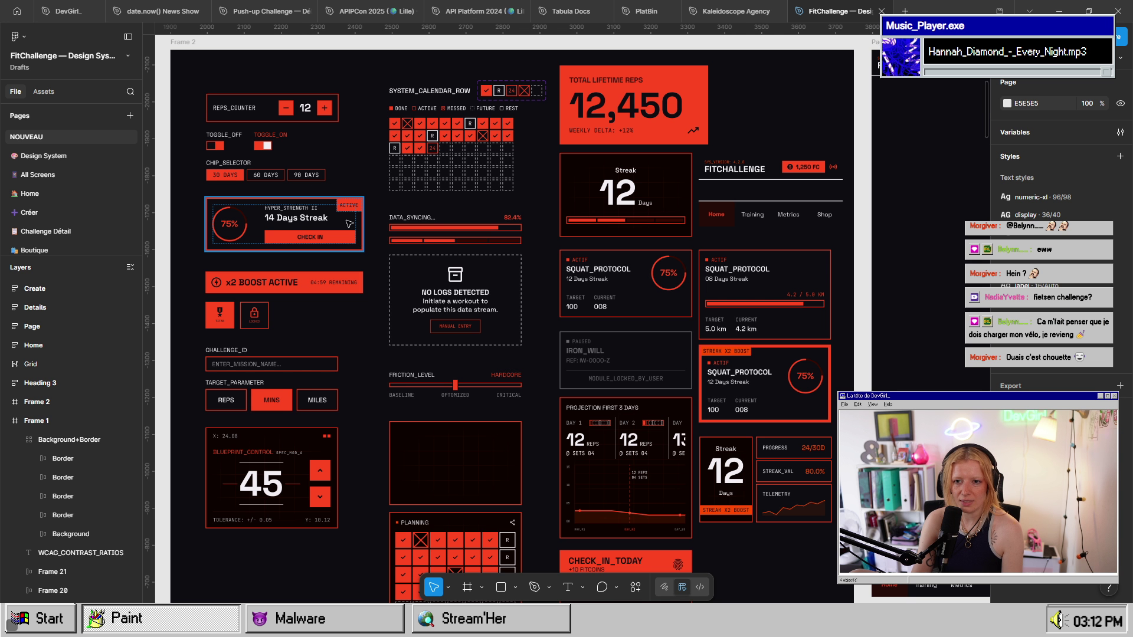
pyautogui.scroll(5, 230, 123)
pyautogui.click(352, 156)
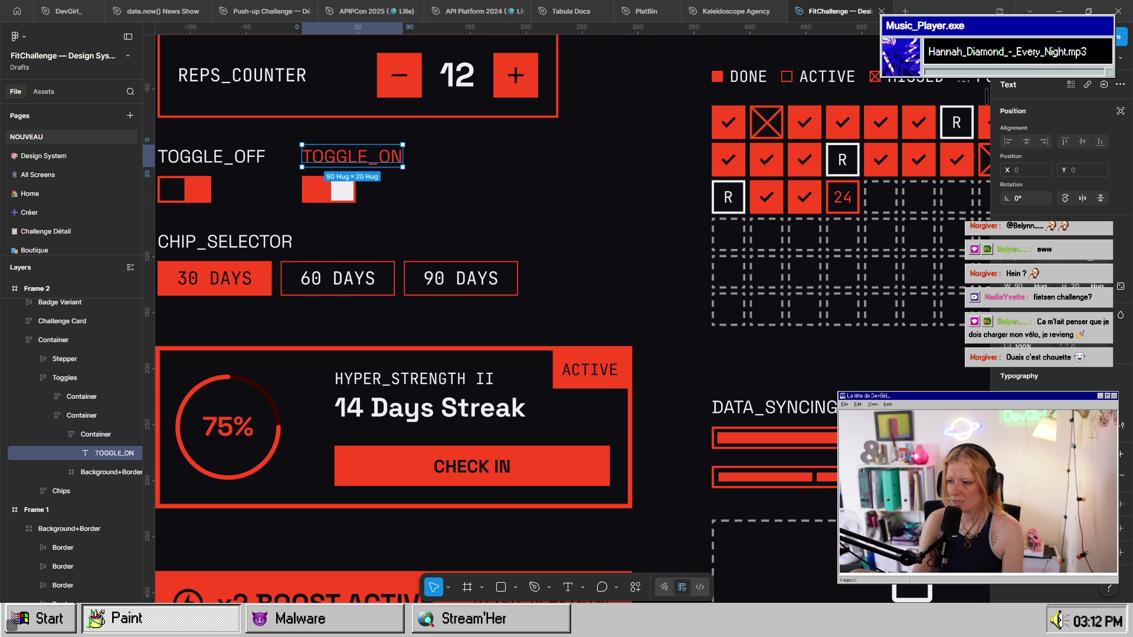
pyautogui.click(1010, 413)
pyautogui.press('Escape')
pyautogui.click(413, 212)
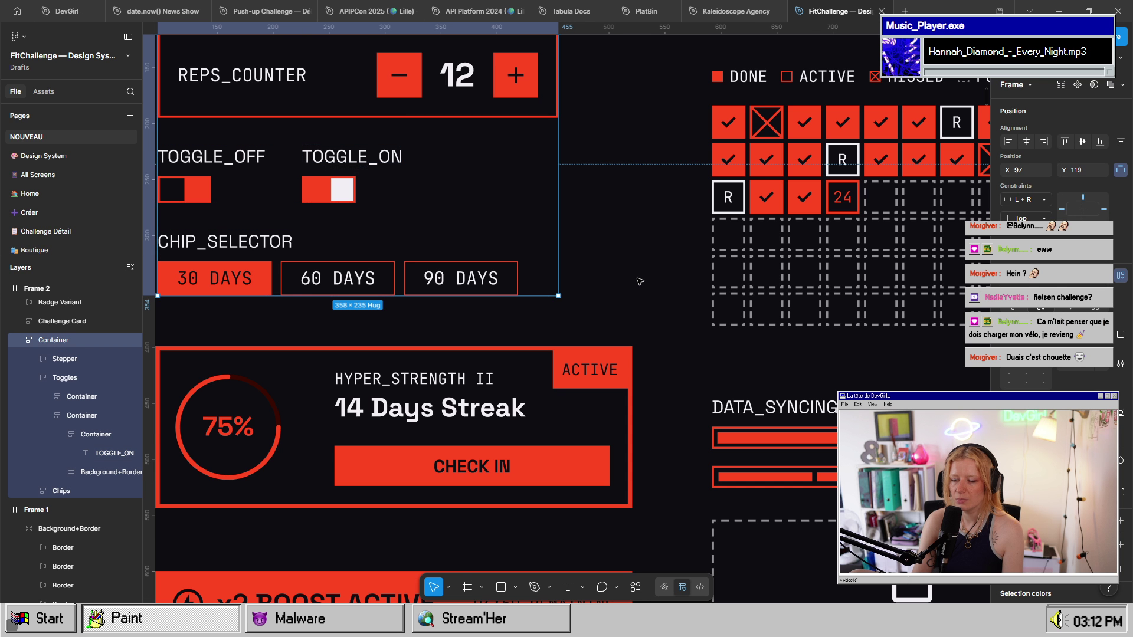
pyautogui.click(649, 330)
# - Pan past SQUAT_PROTOCOL and FRICTION_LEVEL to the BLUEPRINT_CONTROL and empty grid cards
pyautogui.scroll(-3, 677, 382)
pyautogui.moveTo(677, 382); pyautogui.dragTo(453, 337)
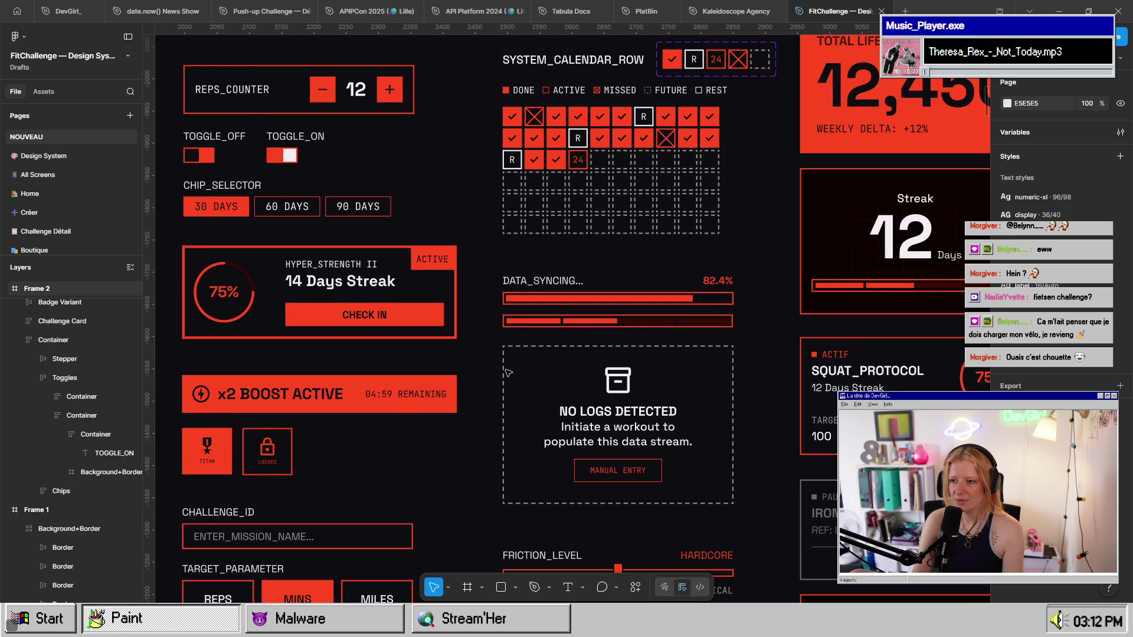
pyautogui.moveTo(389, 521)
pyautogui.mouseDown()
pyautogui.moveTo(382, 341)
pyautogui.moveTo(496, 204)
pyautogui.mouseUp()
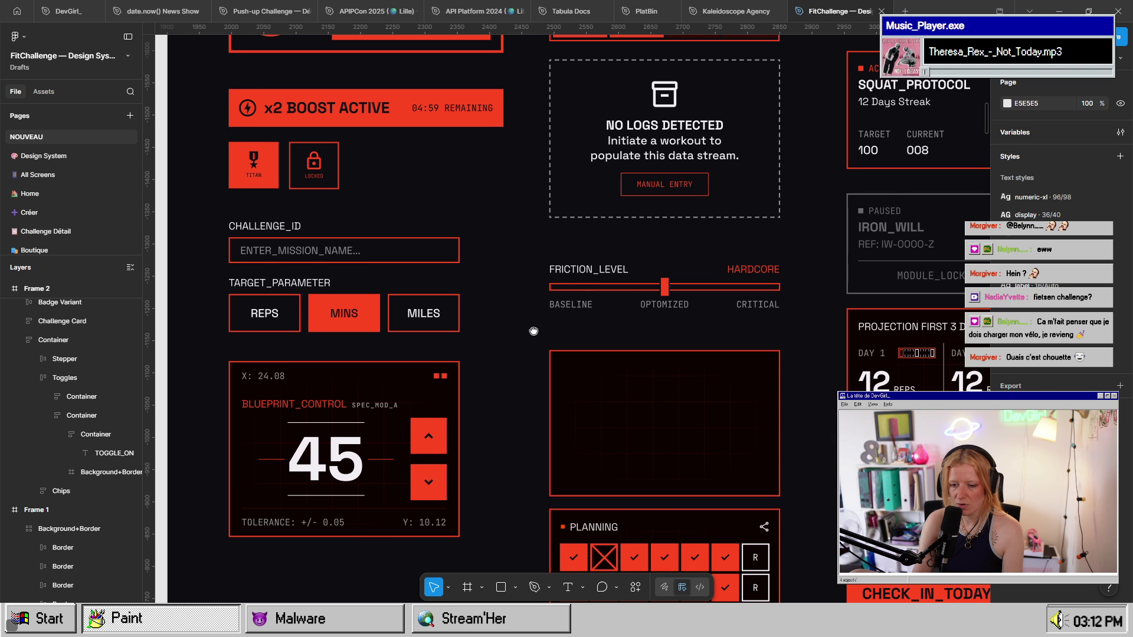
pyautogui.moveTo(533, 331); pyautogui.dragTo(563, 215)
pyautogui.scroll(3, 336, 275)
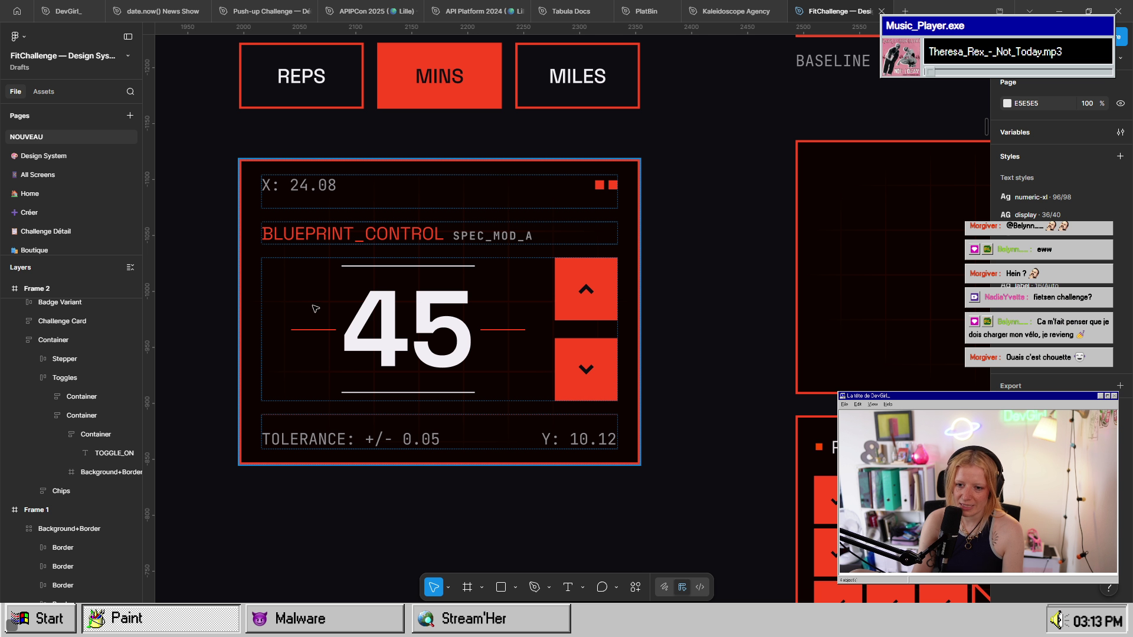
pyautogui.scroll(2, 388, 289)
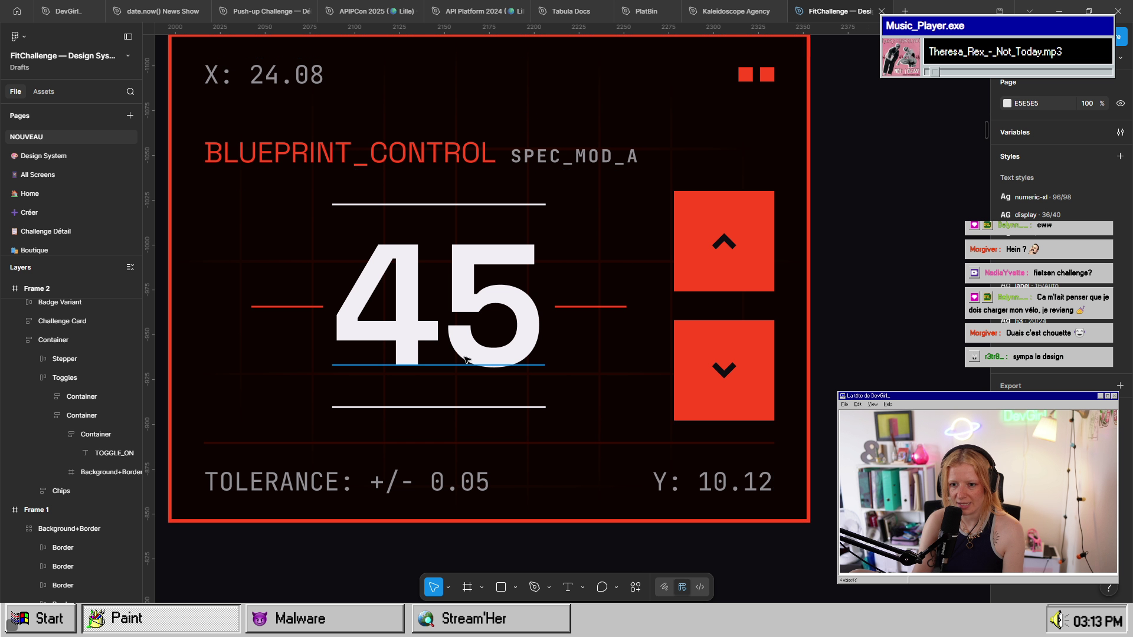
pyautogui.scroll(-5, 497, 362)
pyautogui.scroll(6, 389, 376)
# - In the grid card's Hero Section > Mask group, move Rectangle 15's gradient stop to 59%
pyautogui.hscroll(-3, 391, 378)
pyautogui.scroll(-1, 391, 377)
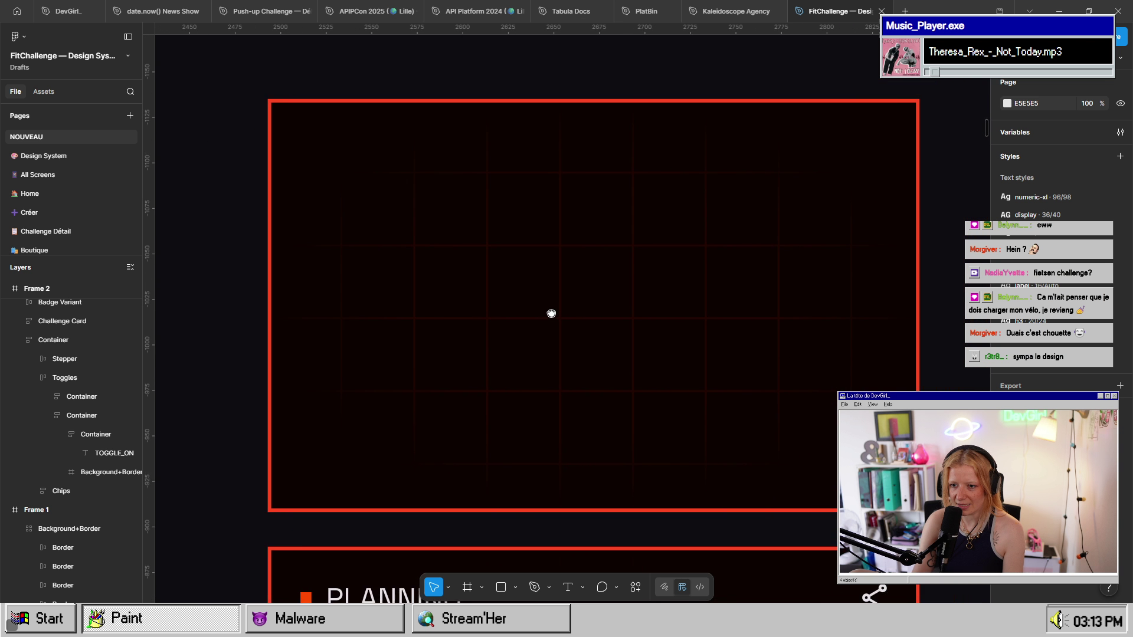
pyautogui.click(542, 395)
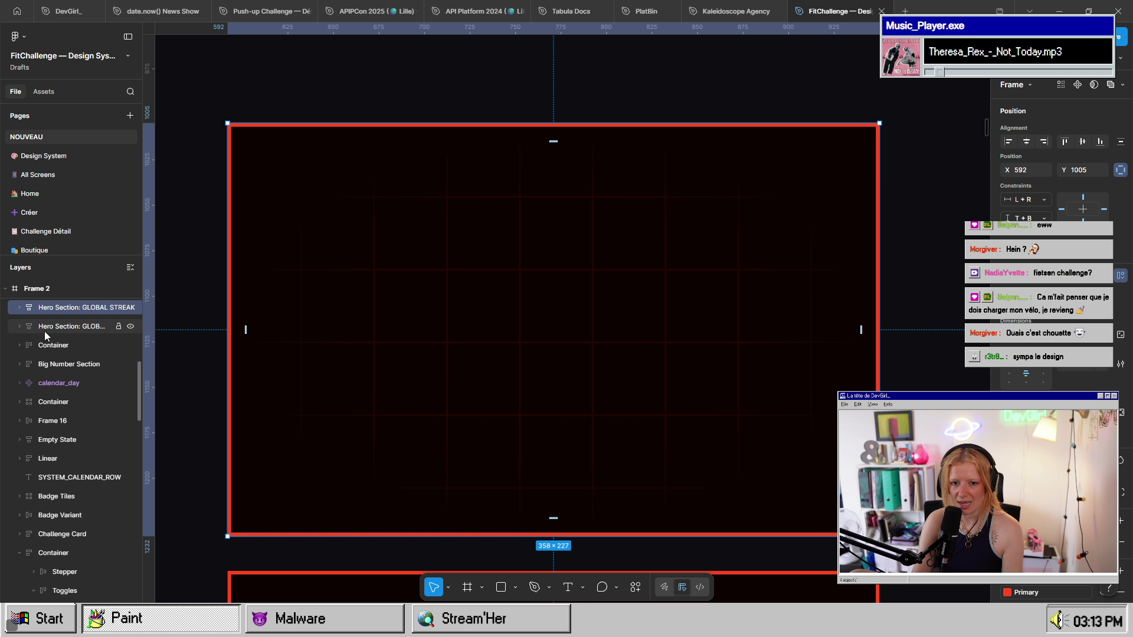
pyautogui.click(19, 309)
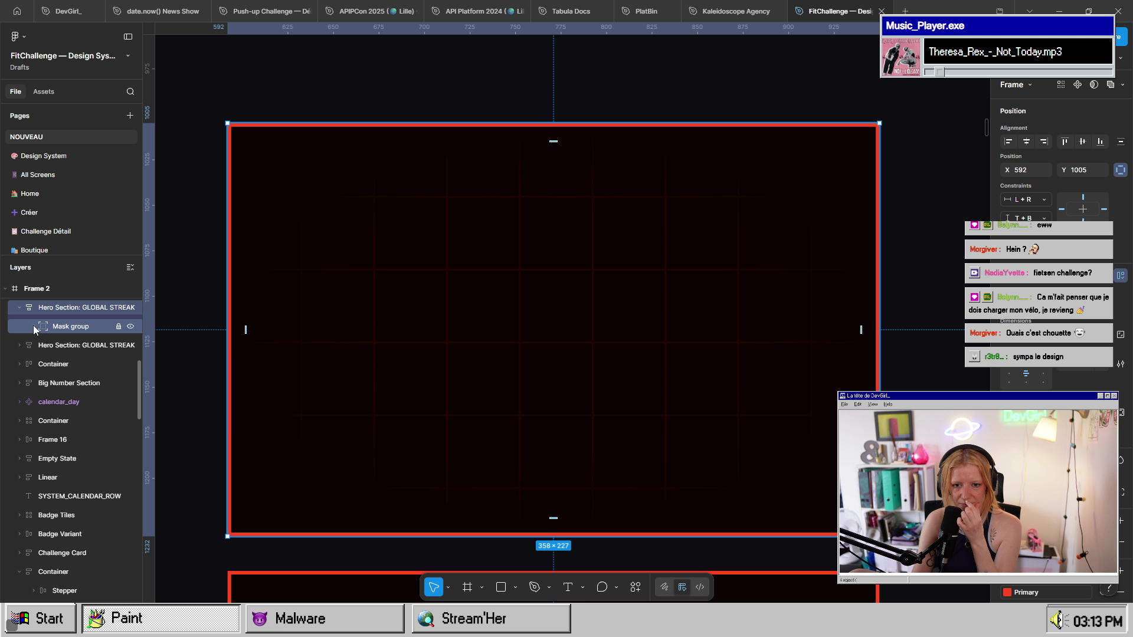
pyautogui.click(33, 326)
pyautogui.click(76, 363)
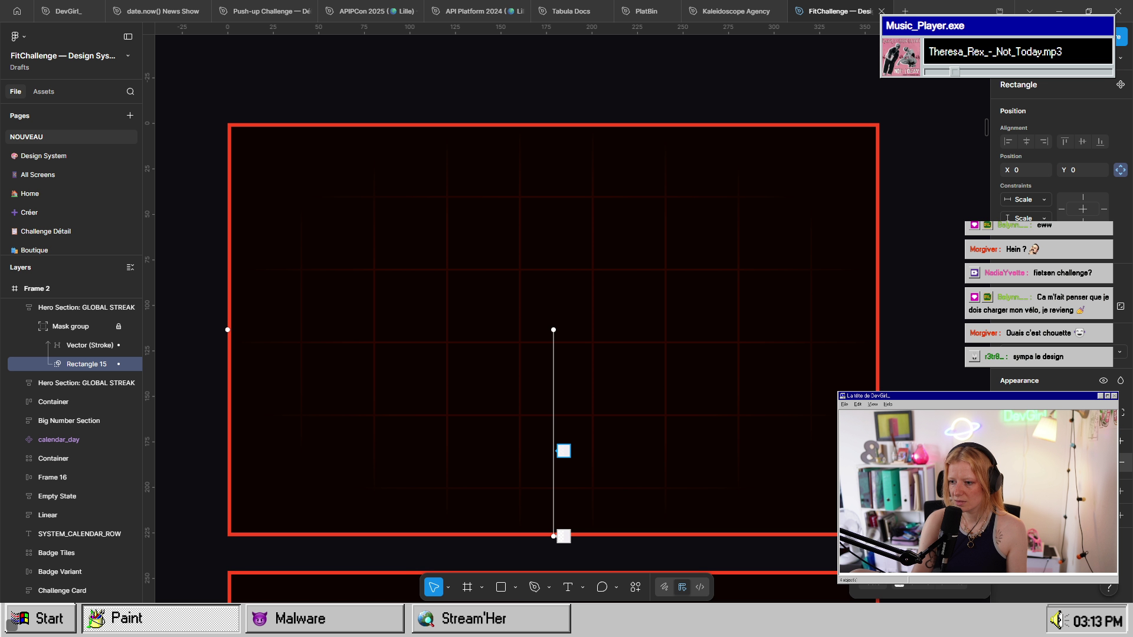
pyautogui.moveTo(564, 450); pyautogui.dragTo(564, 452)
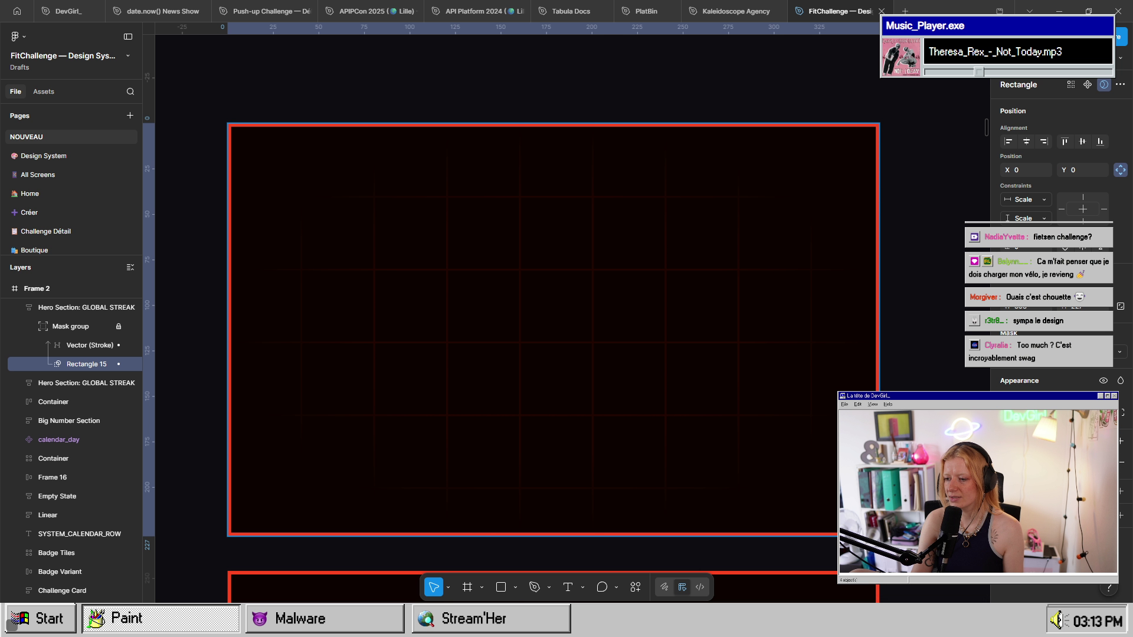
pyautogui.press('Escape')
pyautogui.hscroll(10, 715, 412)
pyautogui.scroll(-5, 717, 438)
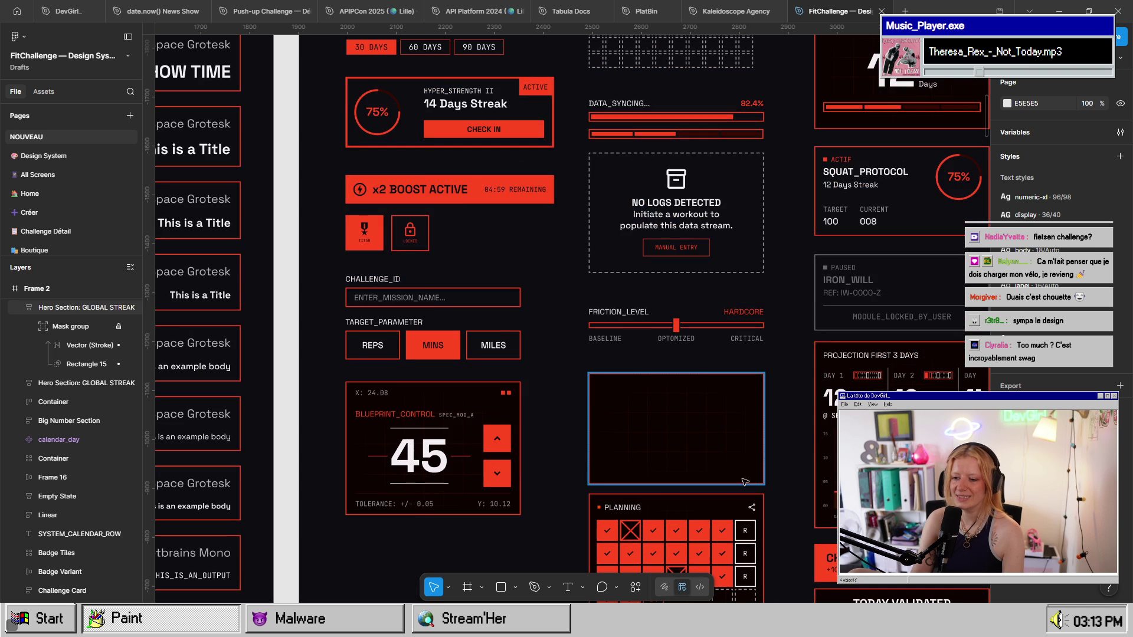
pyautogui.moveTo(800, 489)
pyautogui.mouseDown()
pyautogui.moveTo(625, 334)
pyautogui.moveTo(652, 363)
pyautogui.mouseUp()
pyautogui.scroll(5, 651, 362)
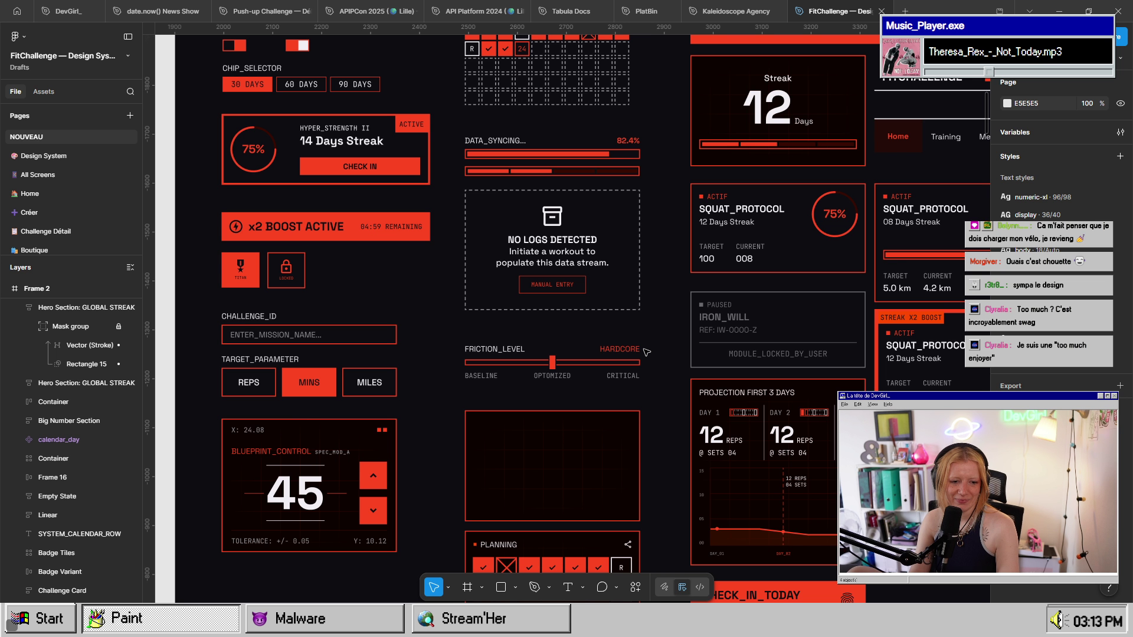
pyautogui.scroll(5, 671, 281)
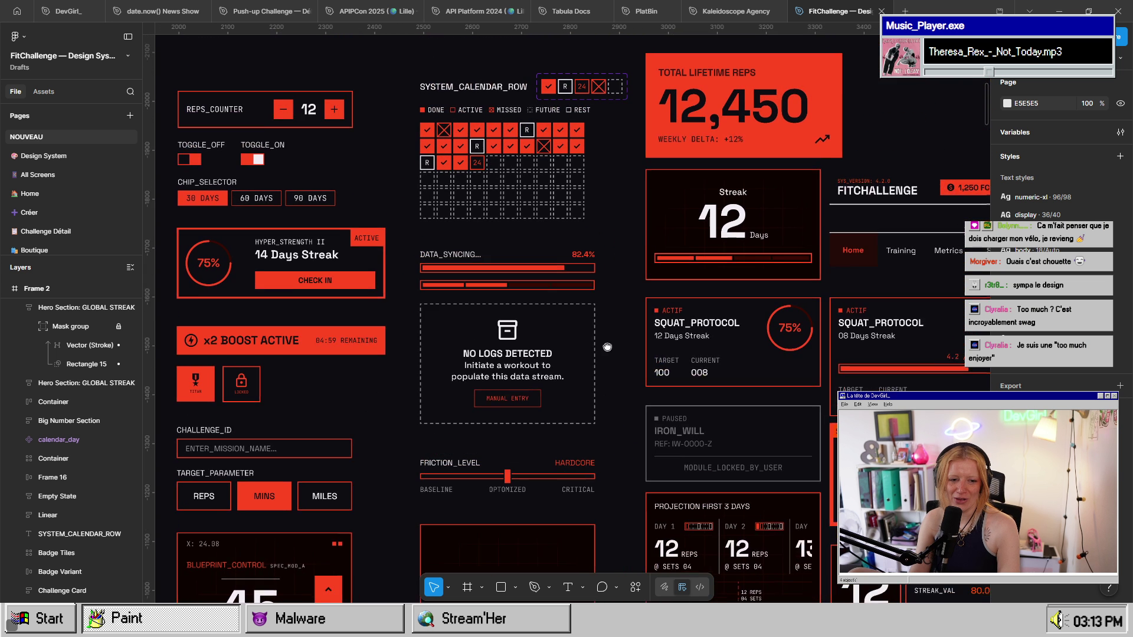
pyautogui.hscroll(3, 649, 318)
pyautogui.hscroll(2, 629, 334)
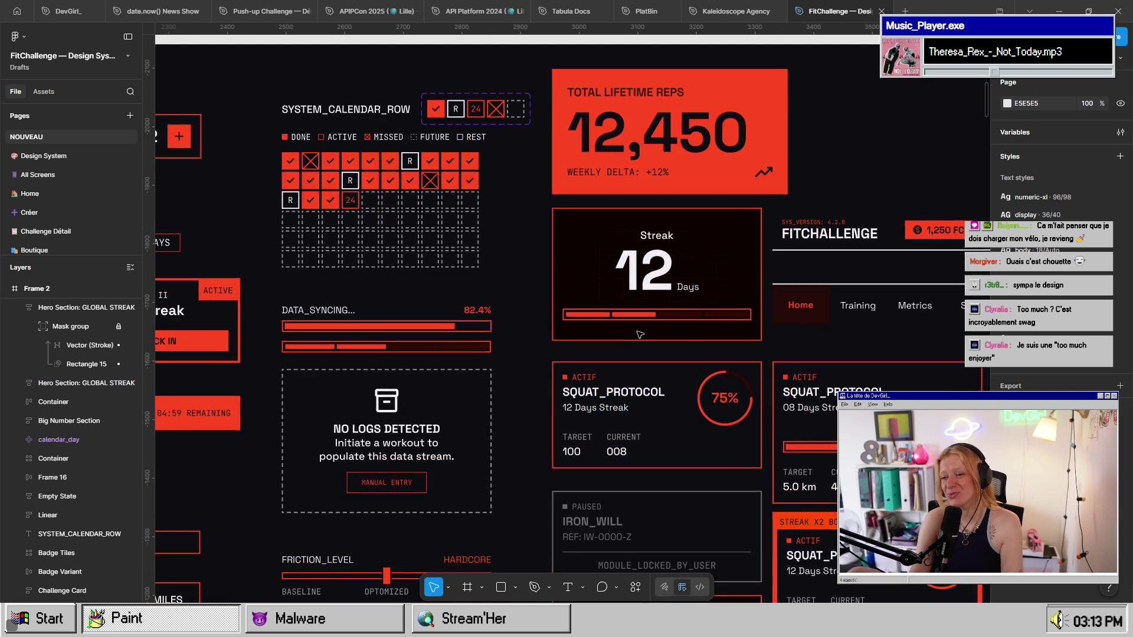
pyautogui.scroll(5, 629, 334)
pyautogui.hscroll(-5, 733, 240)
pyautogui.scroll(2, 699, 231)
pyautogui.scroll(3, 699, 232)
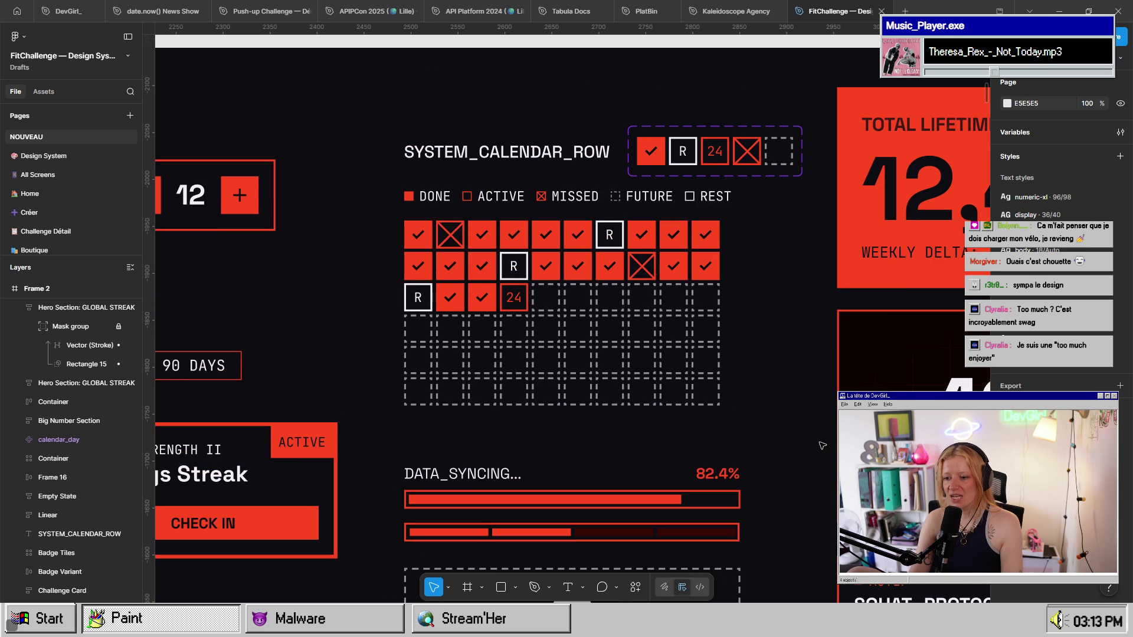
pyautogui.scroll(-1, 788, 344)
pyautogui.scroll(2, 774, 362)
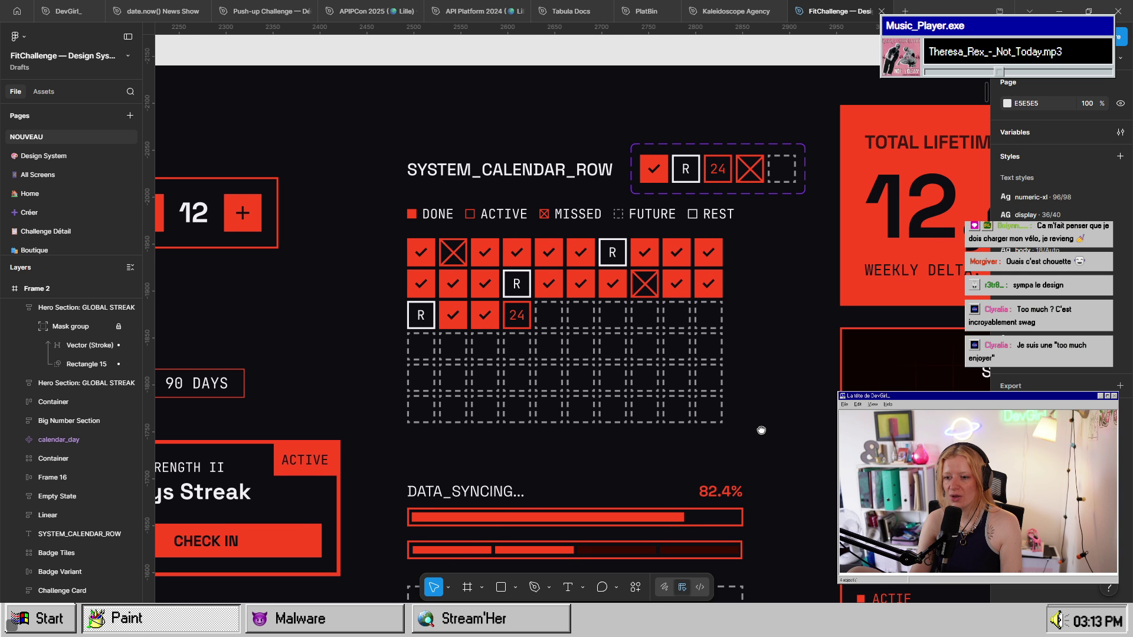
pyautogui.scroll(3, 761, 430)
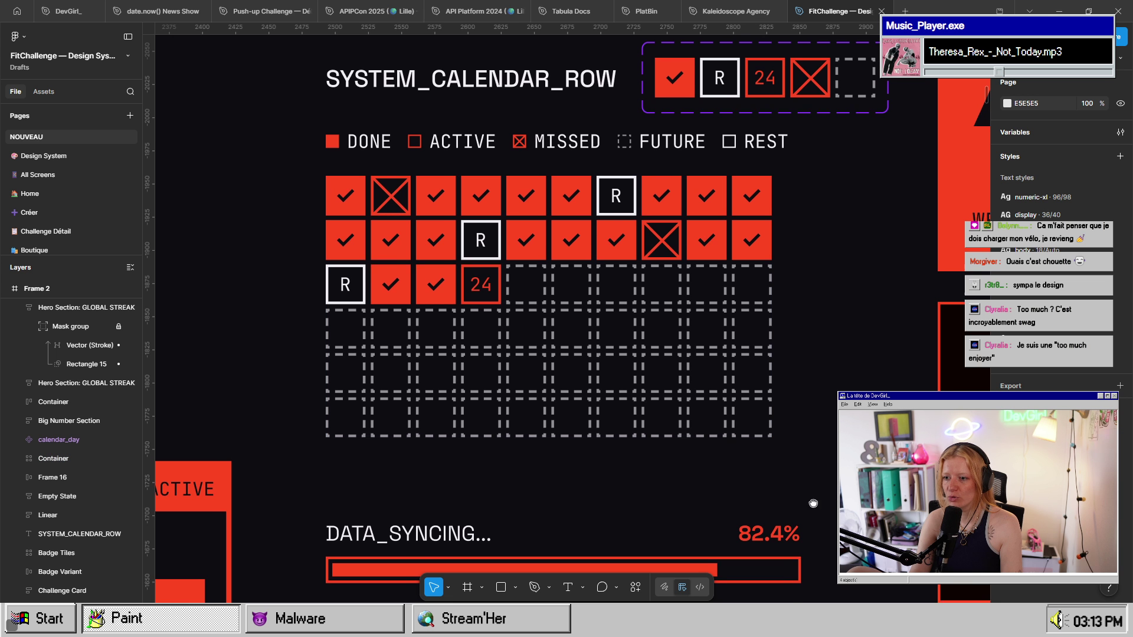
pyautogui.hscroll(3, 667, 415)
pyautogui.scroll(-3, 590, 460)
pyautogui.scroll(-3, 608, 368)
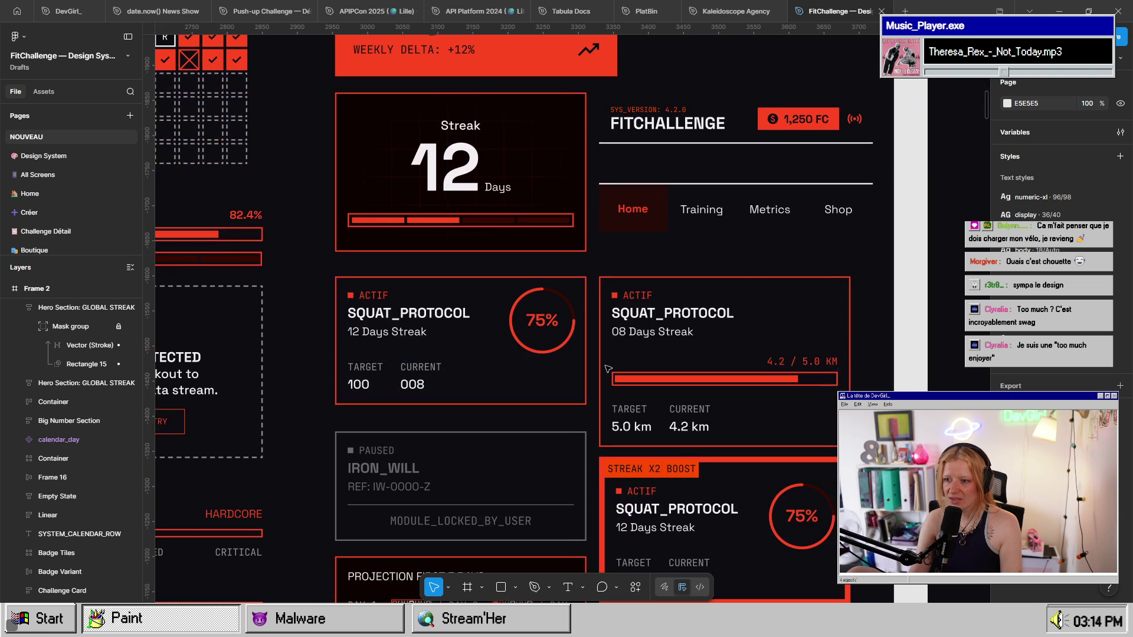
pyautogui.click(717, 186)
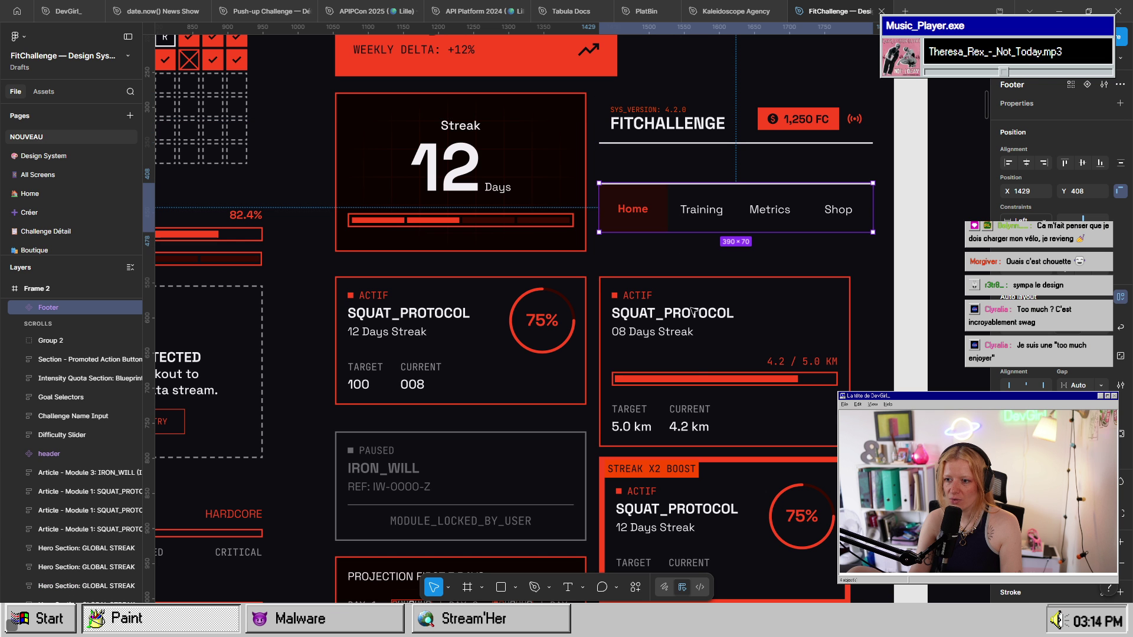
pyautogui.scroll(-3, 720, 184)
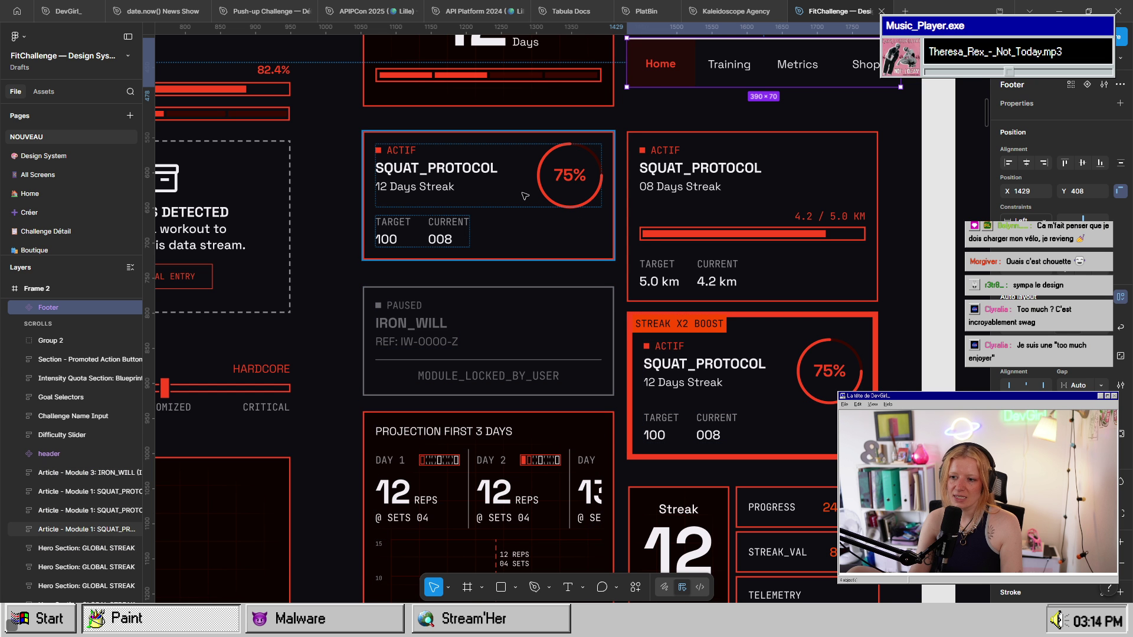
pyautogui.hscroll(-5, 659, 439)
pyautogui.scroll(8, 649, 425)
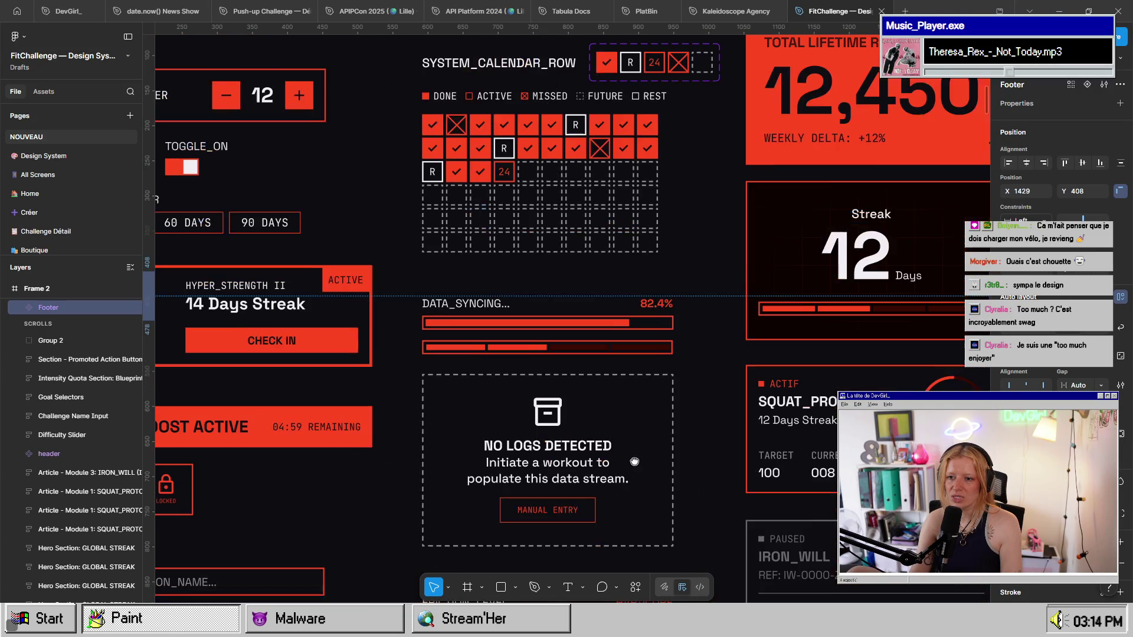
pyautogui.scroll(-6, 591, 355)
pyautogui.hscroll(6, 591, 356)
pyautogui.scroll(-4, 591, 355)
pyautogui.hscroll(-10, 591, 355)
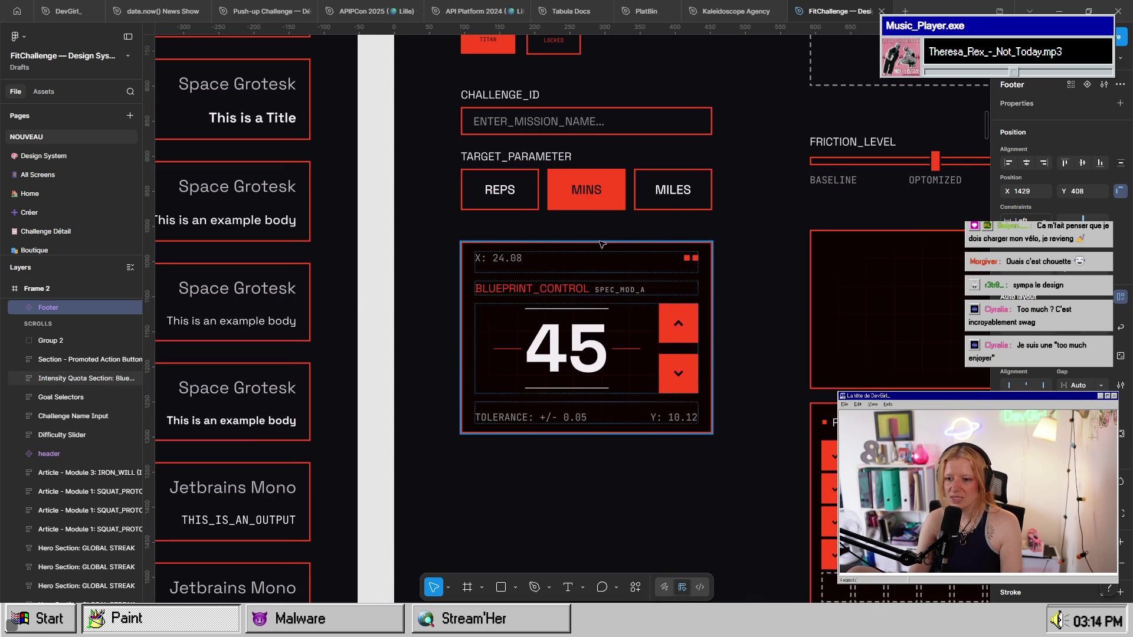
pyautogui.scroll(6, 531, 377)
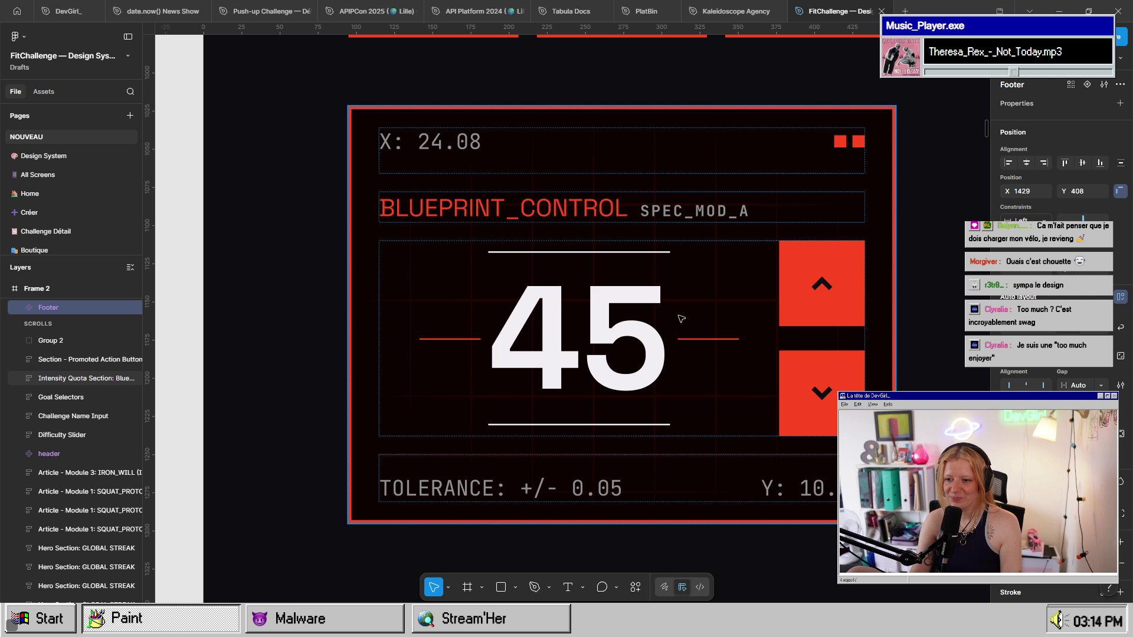
# - Raise the short divider right of 45, shrink it to 25 wide, and centre it on the long divider
pyautogui.scroll(3, 721, 355)
pyautogui.keyDown('ctrl'); pyautogui.click(697, 332); pyautogui.keyUp('ctrl')
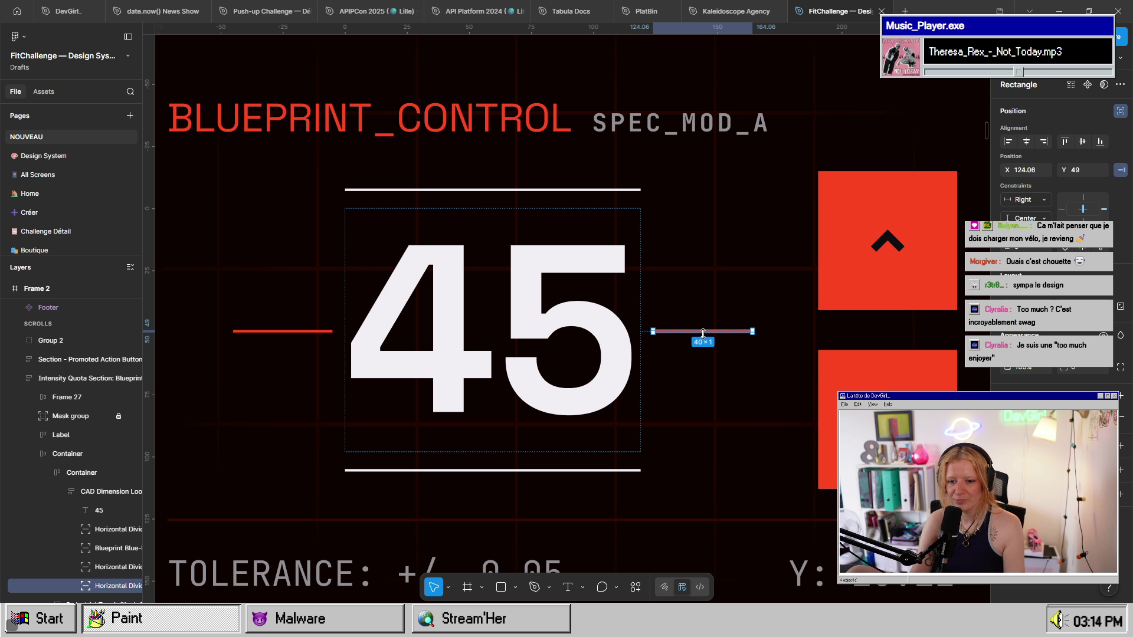
pyautogui.moveTo(710, 330); pyautogui.dragTo(711, 303)
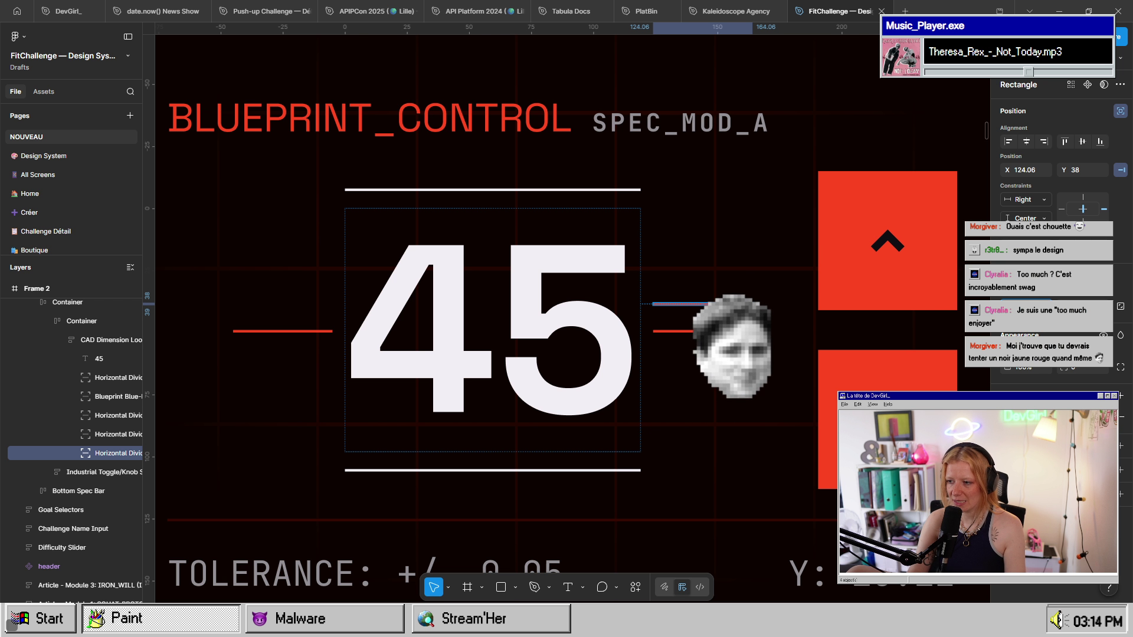
pyautogui.hotkey('ctrl', 'shift', 'Left')
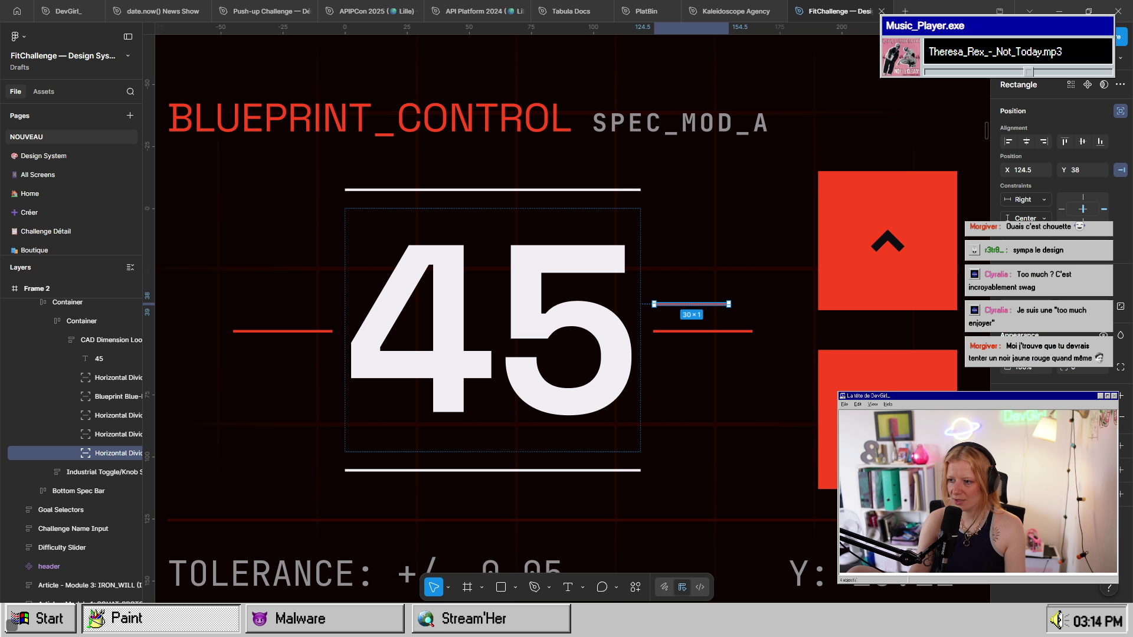
pyautogui.hotkey('ctrl', 'Left')
pyautogui.hotkey('ctrl', 'Left')
pyautogui.hotkey('ctrl', 'Left')
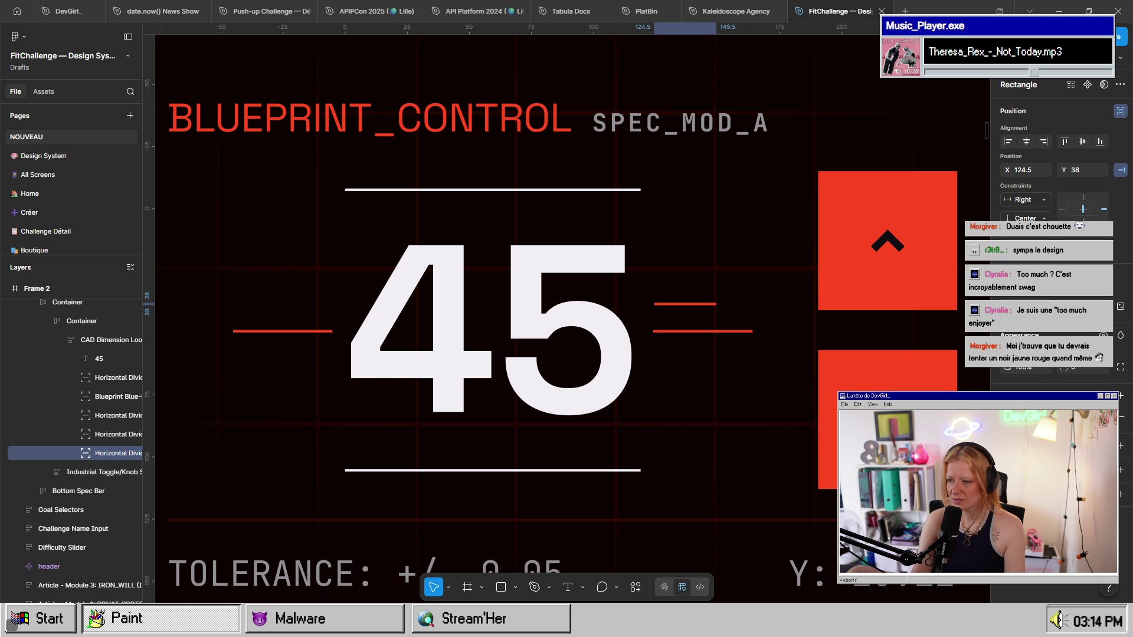
pyautogui.keyDown('shift'); pyautogui.click(702, 331); pyautogui.keyUp('shift')
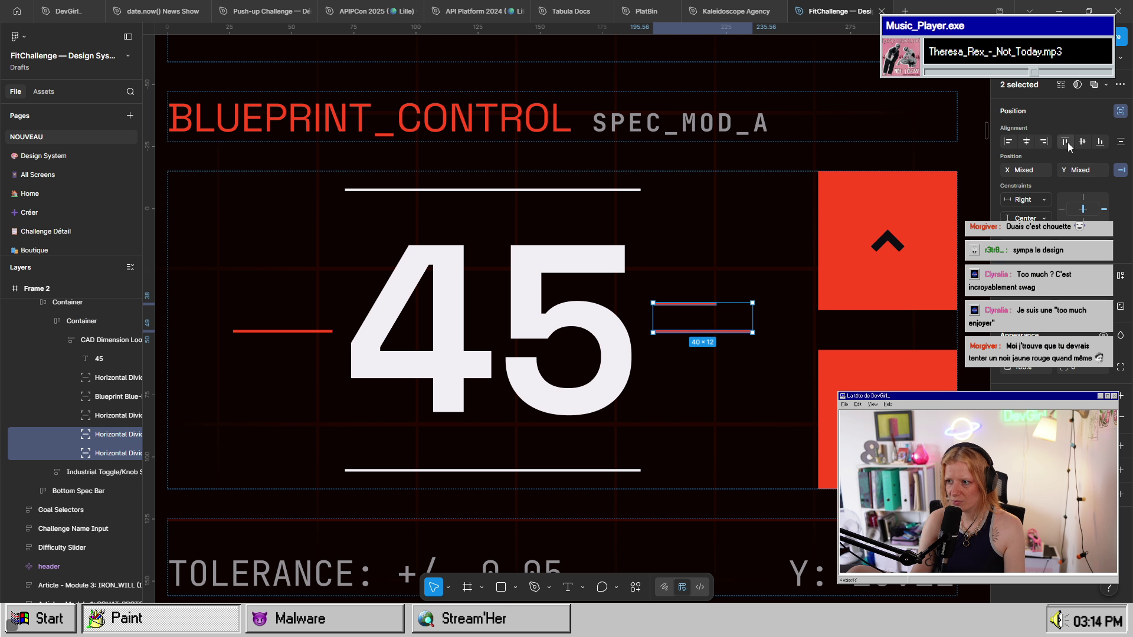
pyautogui.click(1027, 141)
# - Duplicate the short divider into a column of tick marks above and below the midline
pyautogui.click(744, 360)
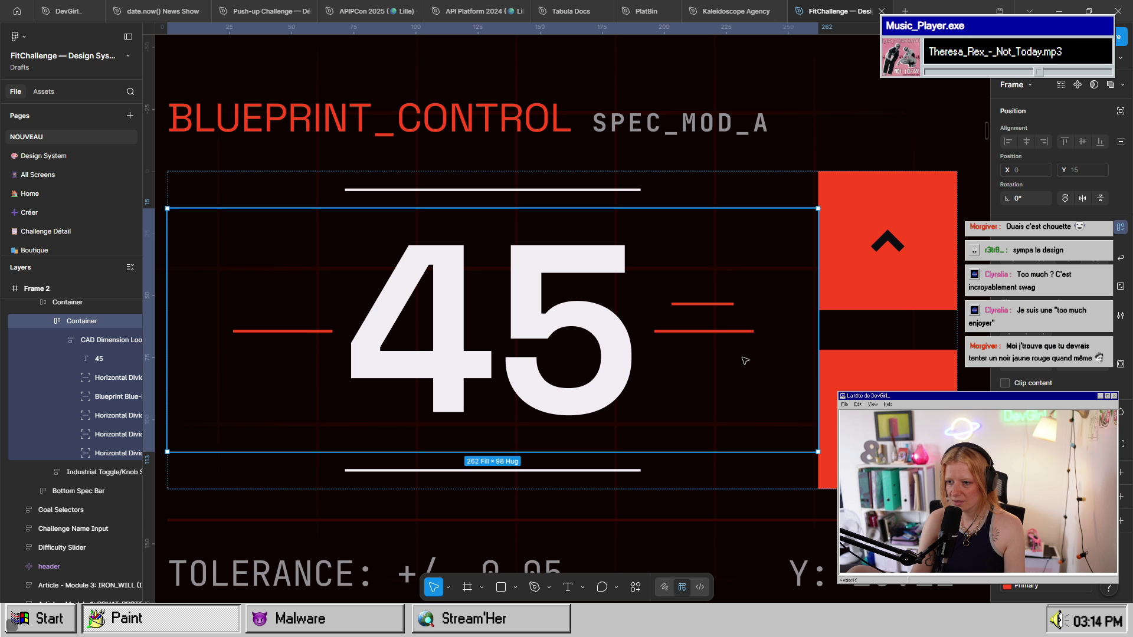
pyautogui.click(707, 305)
pyautogui.moveTo(707, 305); pyautogui.dragTo(706, 279)
pyautogui.hotkey('ctrl', 'd')
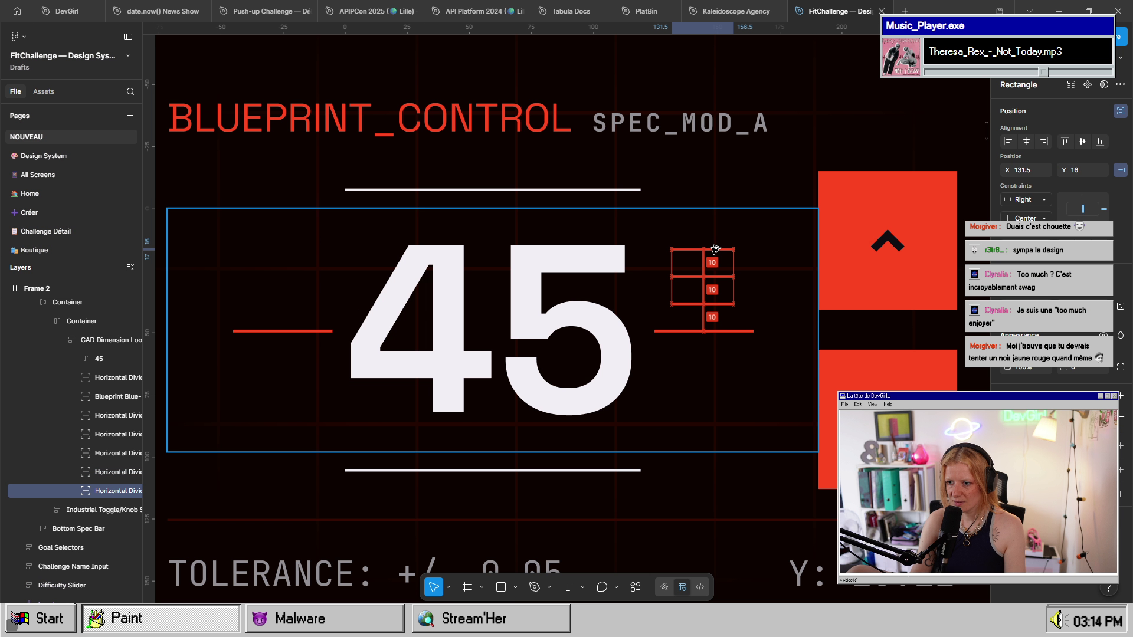
pyautogui.moveTo(706, 304)
pyautogui.mouseDown()
pyautogui.moveTo(721, 394)
pyautogui.moveTo(715, 421)
pyautogui.moveTo(700, 423)
pyautogui.moveTo(699, 479)
pyautogui.moveTo(712, 442)
pyautogui.mouseUp()
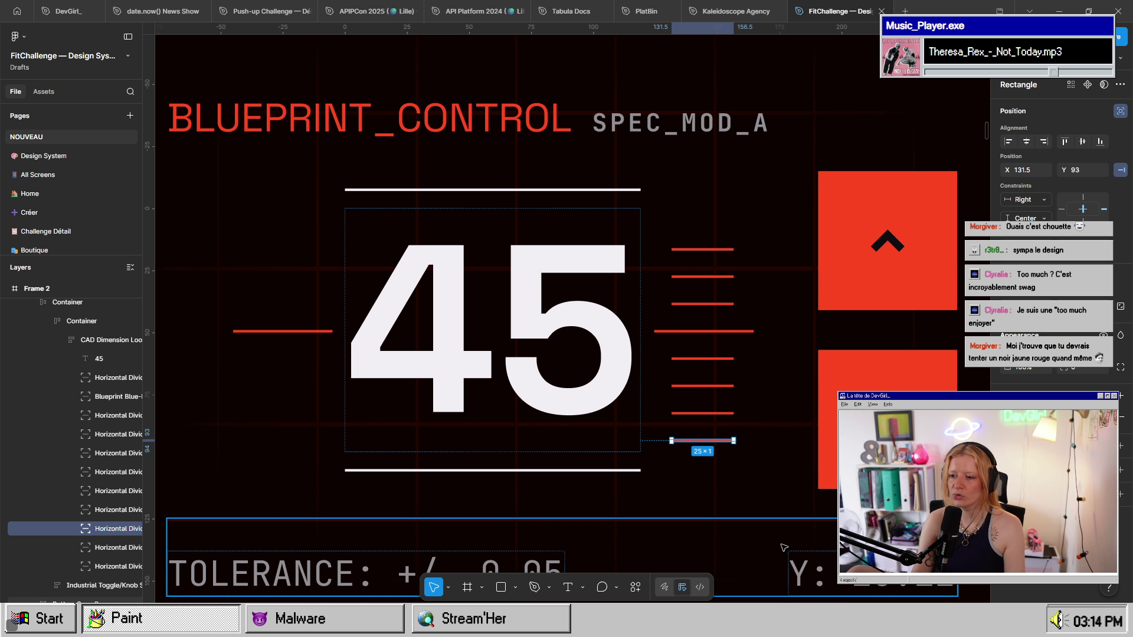
pyautogui.click(706, 249)
pyautogui.moveTo(708, 249); pyautogui.dragTo(708, 222)
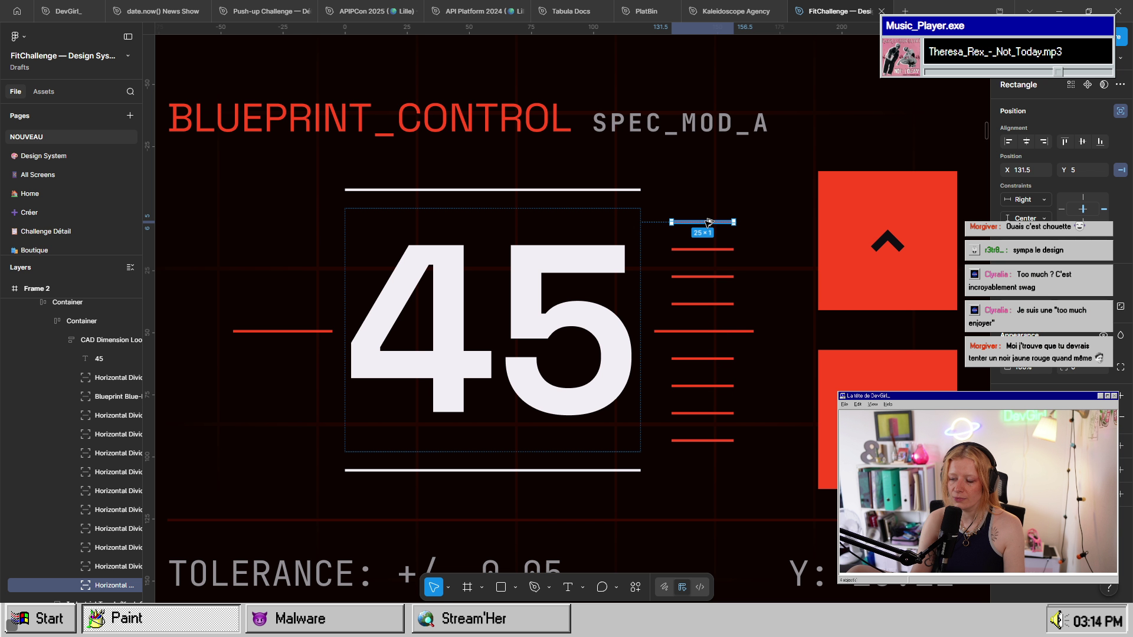
pyautogui.moveTo(720, 449); pyautogui.dragTo(715, 359)
pyautogui.click(713, 279)
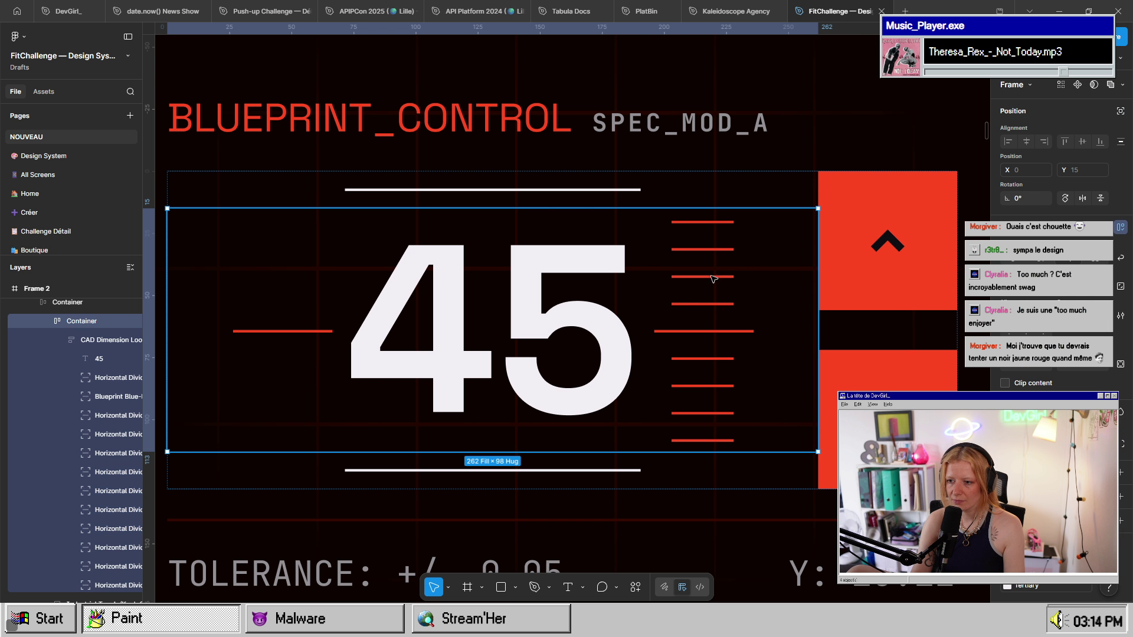
pyautogui.press('Escape')
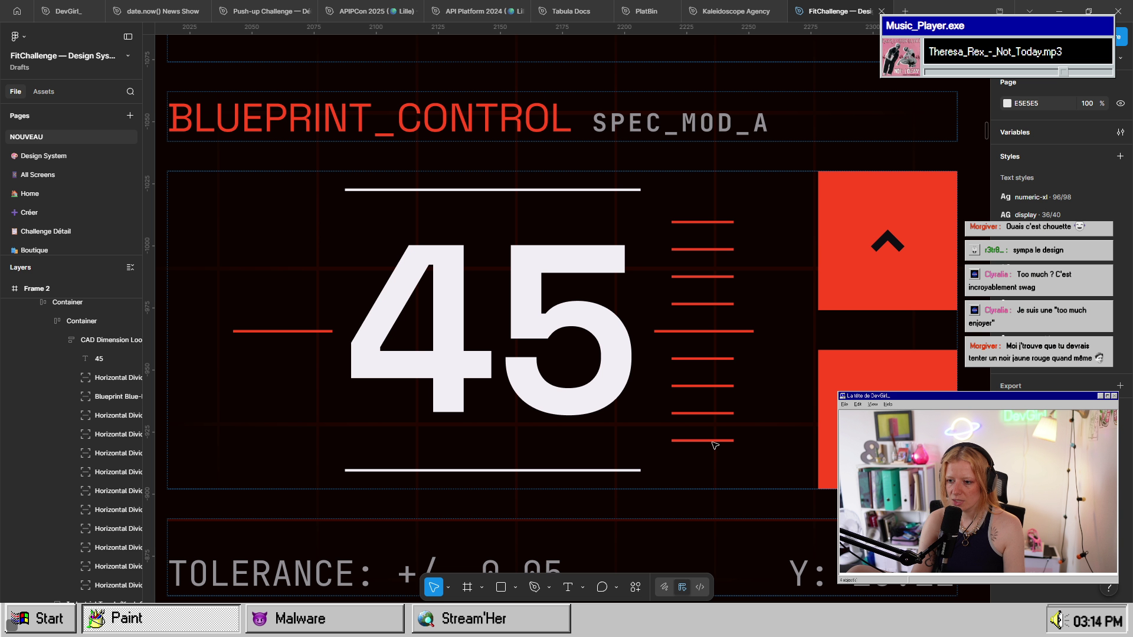
# - Copy the whole right-hand tick column to the left side of the 45 readout
pyautogui.click(714, 443)
pyautogui.doubleClick(715, 442)
pyautogui.doubleClick(715, 442)
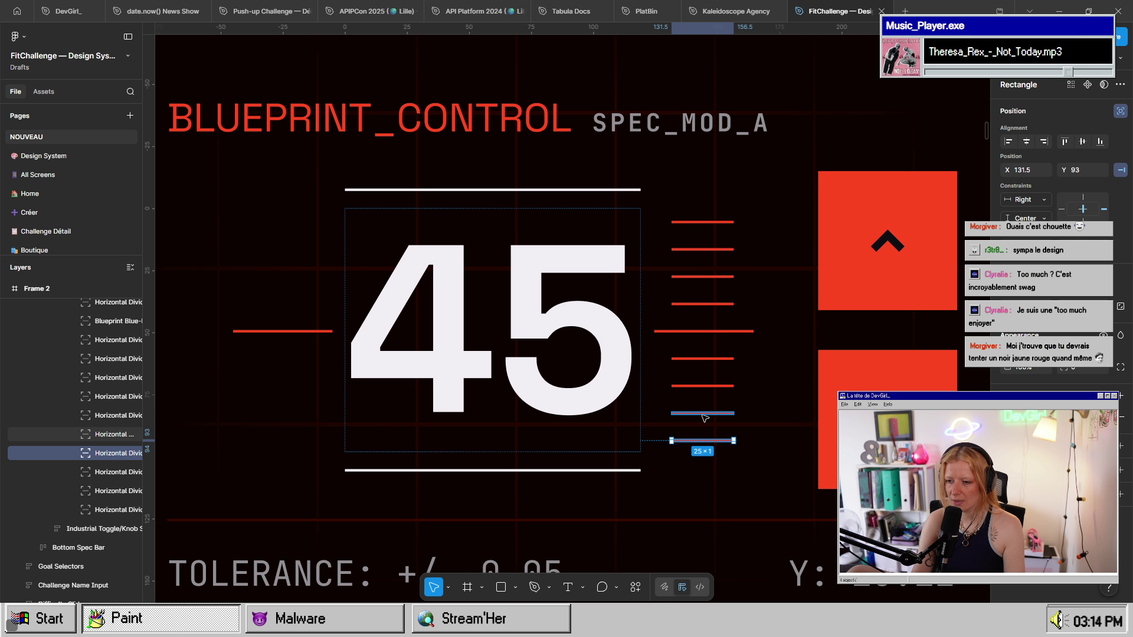
pyautogui.keyDown('shift'); pyautogui.click(703, 414); pyautogui.keyUp('shift')
pyautogui.keyDown('shift'); pyautogui.click(705, 386); pyautogui.keyUp('shift')
pyautogui.keyDown('shift'); pyautogui.click(700, 359); pyautogui.keyUp('shift')
pyautogui.keyDown('shift'); pyautogui.click(686, 304); pyautogui.keyUp('shift')
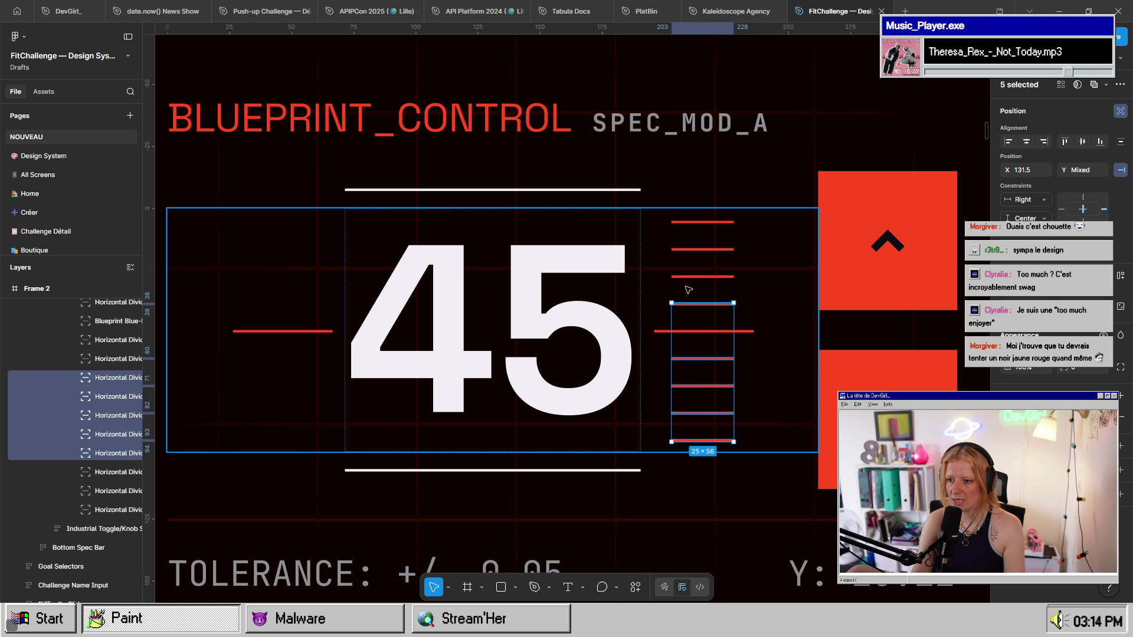
pyautogui.keyDown('shift'); pyautogui.click(694, 276); pyautogui.keyUp('shift')
pyautogui.keyDown('shift'); pyautogui.click(688, 249); pyautogui.keyUp('shift')
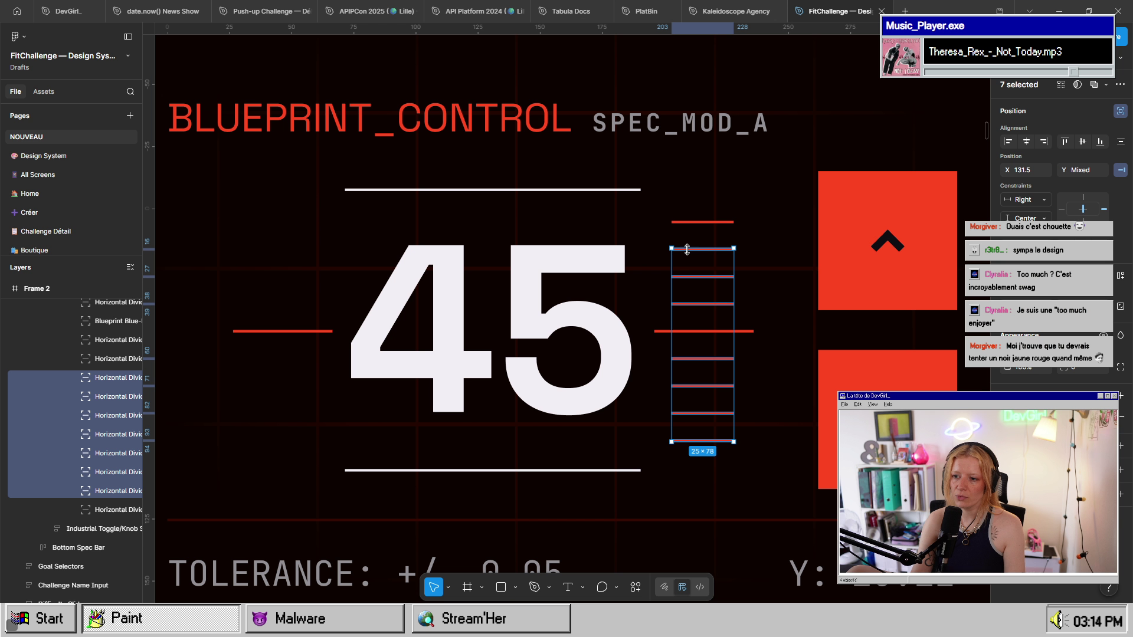
pyautogui.keyDown('shift'); pyautogui.click(712, 222); pyautogui.keyUp('shift')
pyautogui.moveTo(712, 222); pyautogui.dragTo(291, 239)
# - Select the right-hand tick column, then the bottom left tick and the TOLERANCE spec bar
pyautogui.press('Escape')
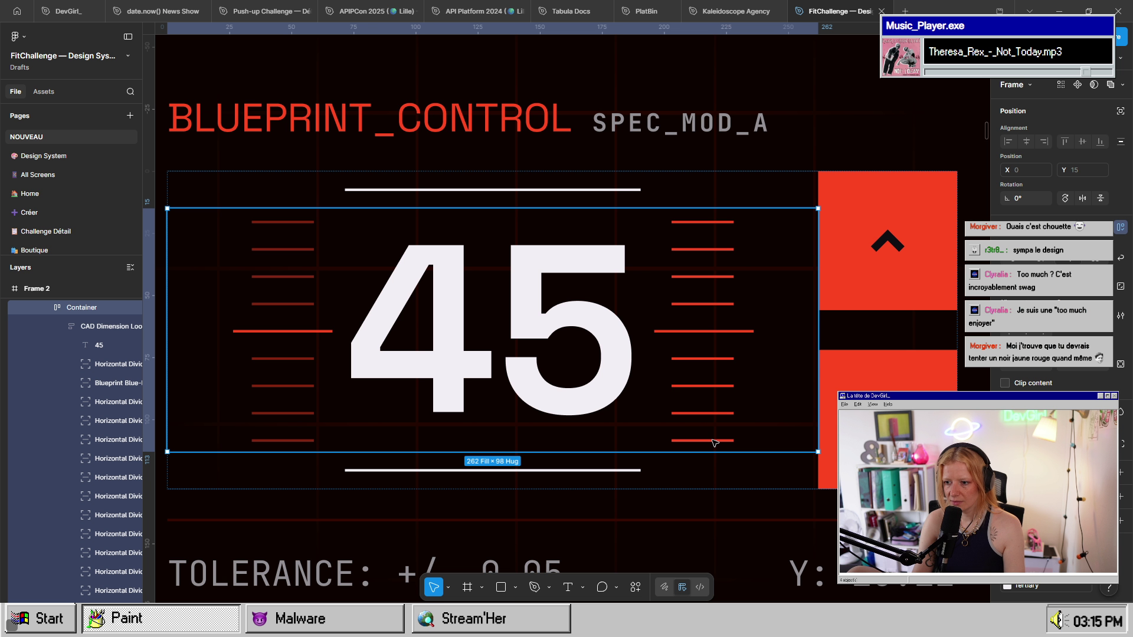
pyautogui.click(708, 440)
pyautogui.keyDown('shift'); pyautogui.click(714, 413); pyautogui.keyUp('shift')
pyautogui.keyDown('shift'); pyautogui.click(708, 386); pyautogui.keyUp('shift')
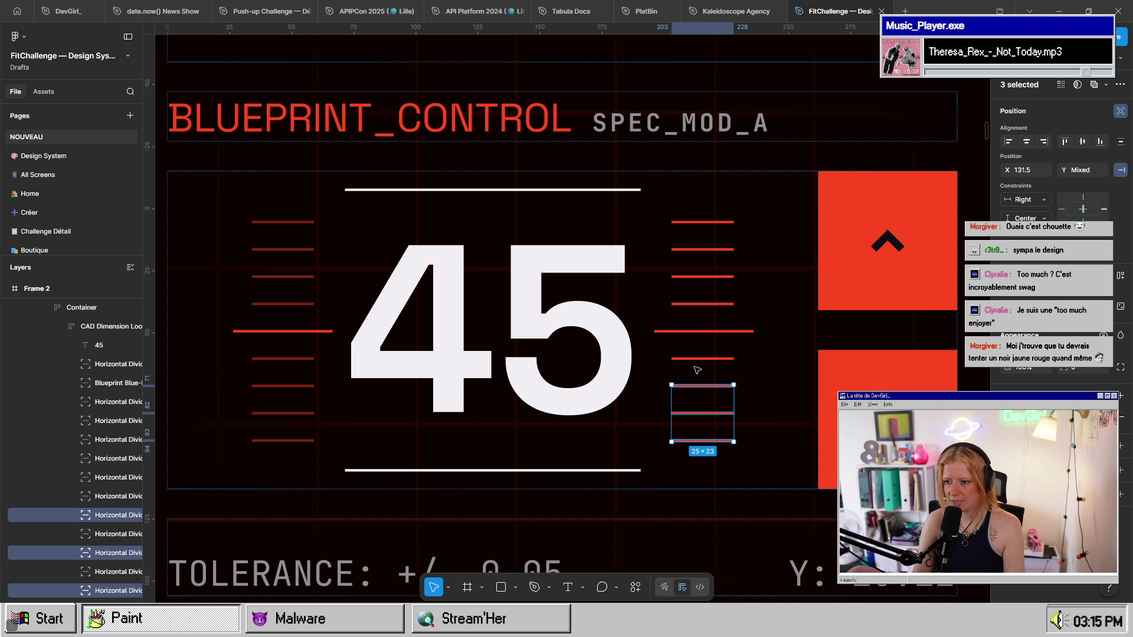
pyautogui.keyDown('shift'); pyautogui.click(705, 358); pyautogui.keyUp('shift')
pyautogui.keyDown('shift'); pyautogui.click(699, 303); pyautogui.keyUp('shift')
pyautogui.keyDown('shift'); pyautogui.click(699, 276); pyautogui.keyUp('shift')
pyautogui.keyDown('shift'); pyautogui.click(711, 249); pyautogui.keyUp('shift')
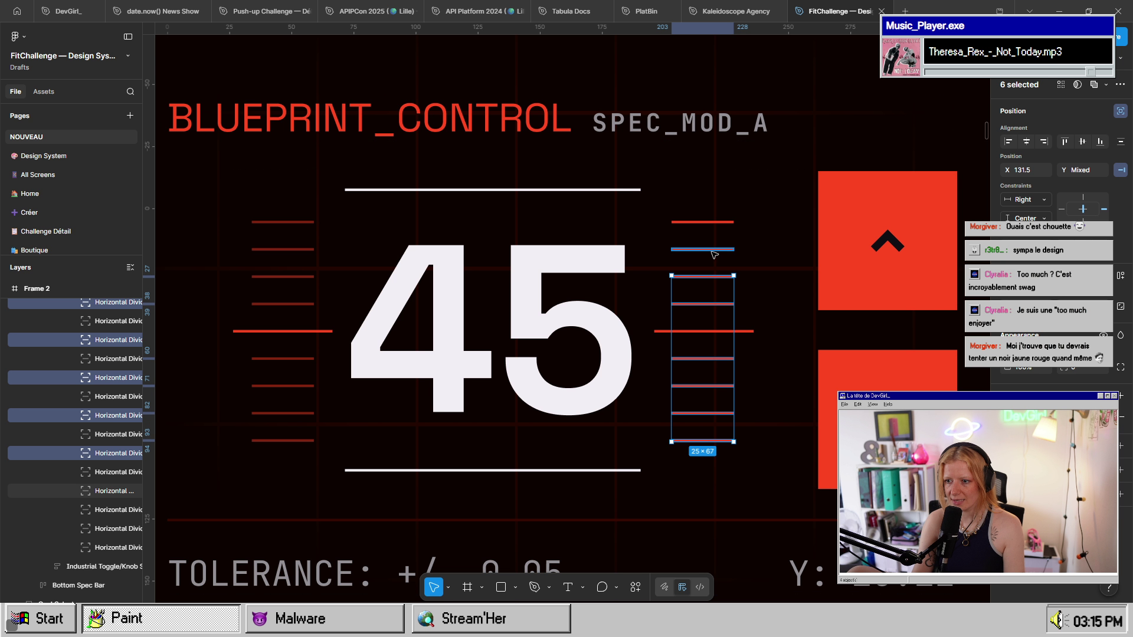
pyautogui.keyDown('shift'); pyautogui.click(719, 223); pyautogui.keyUp('shift')
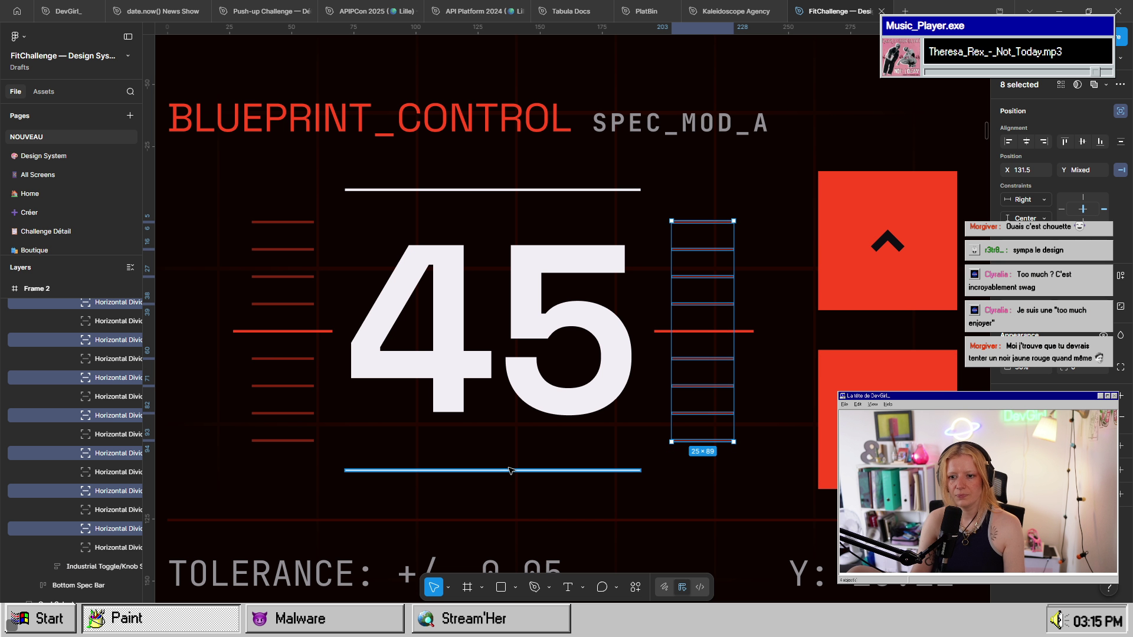
pyautogui.click(301, 440)
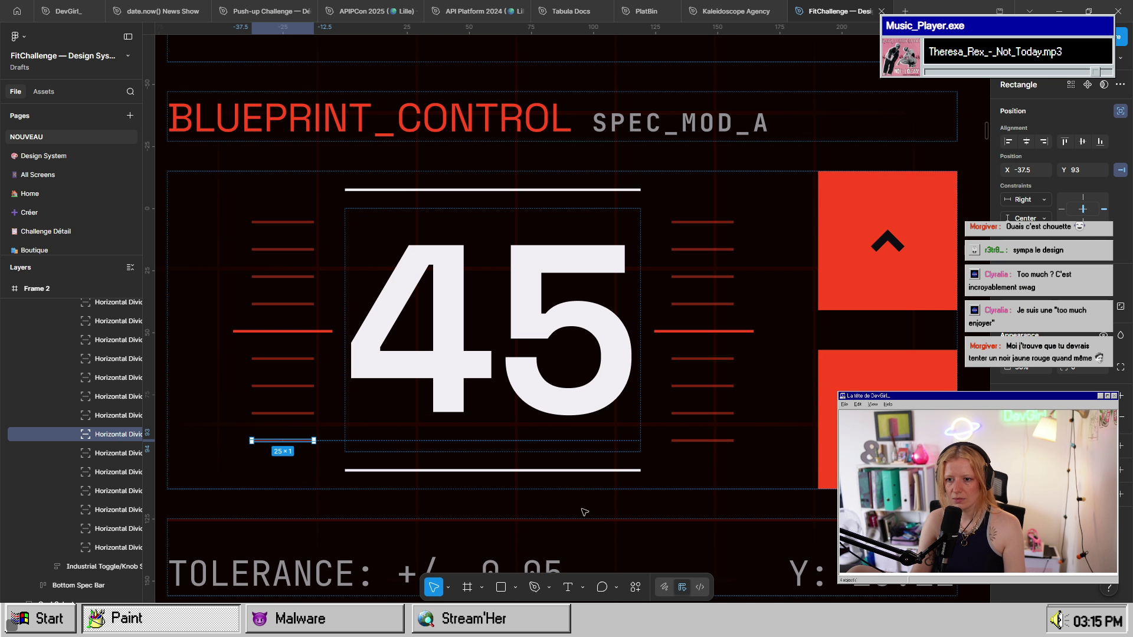
pyautogui.click(859, 525)
# - Zoom in on the BLUEPRINT_CONTROL card and select its outer container
pyautogui.scroll(-5, 859, 525)
pyautogui.scroll(5, 711, 507)
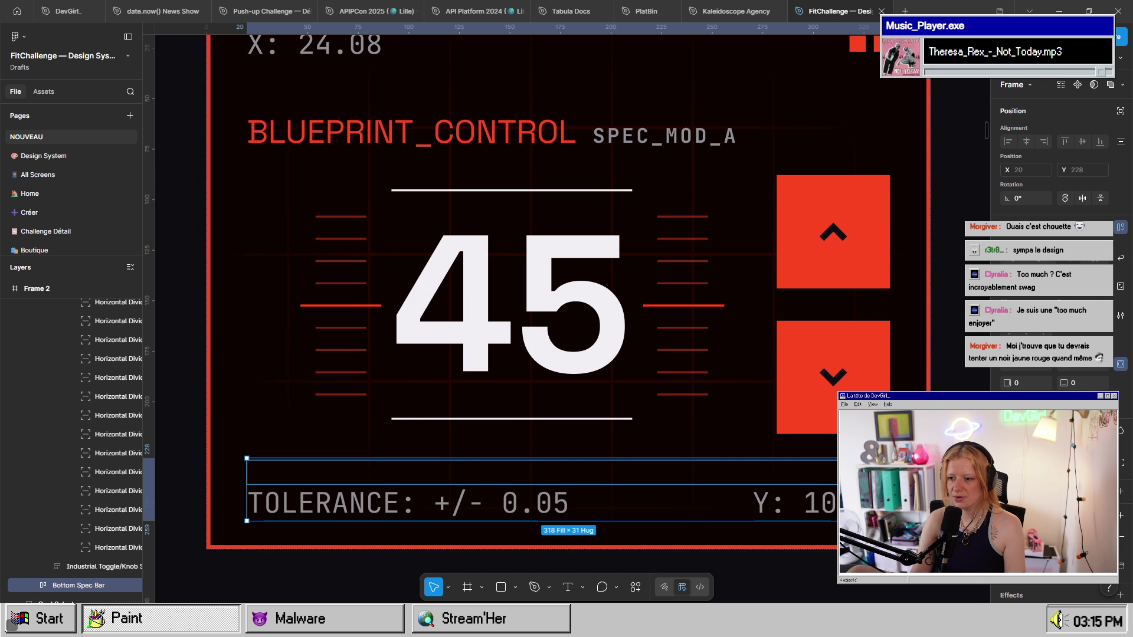
pyautogui.scroll(-5, 751, 539)
pyautogui.moveTo(751, 539); pyautogui.dragTo(444, 406)
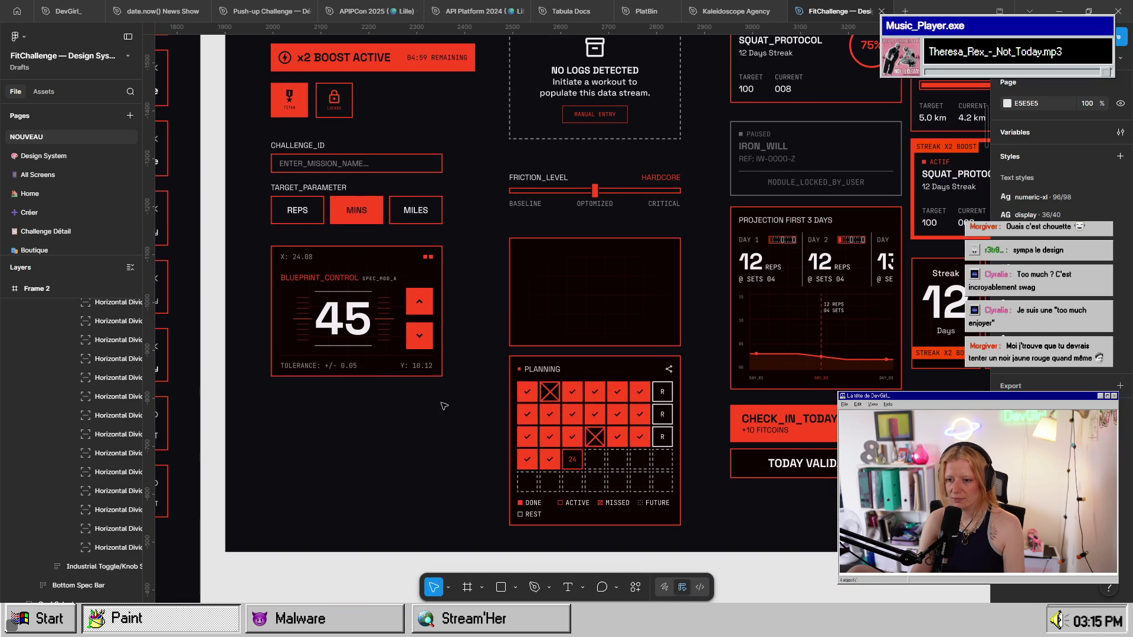
pyautogui.scroll(8, 313, 338)
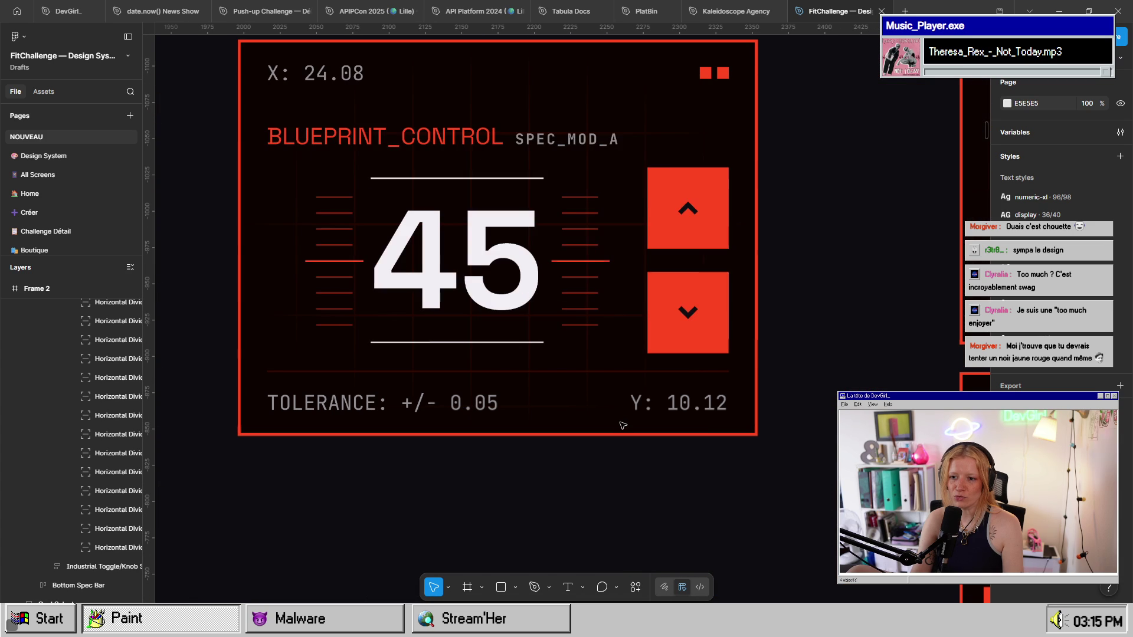
pyautogui.click(407, 399)
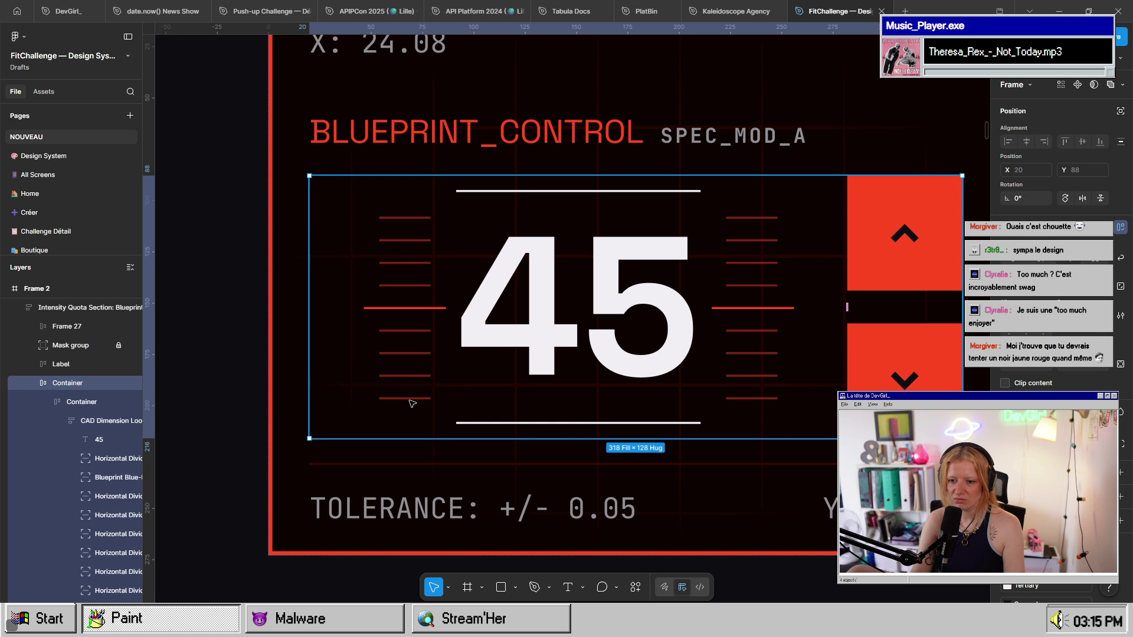
# - Select all left tick dividers, measure their gap to the 45, and nudge them 2 units left
pyautogui.doubleClick(415, 394)
pyautogui.click(417, 399)
pyautogui.click(414, 393)
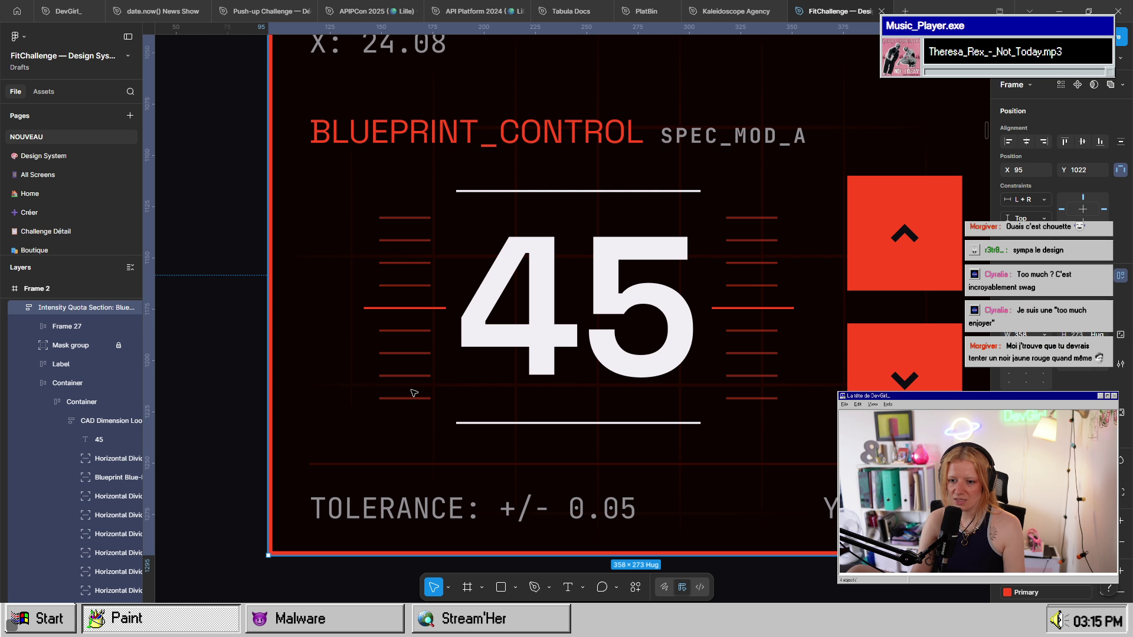
pyautogui.click(414, 399)
pyautogui.keyDown('shift'); pyautogui.click(414, 375); pyautogui.keyUp('shift')
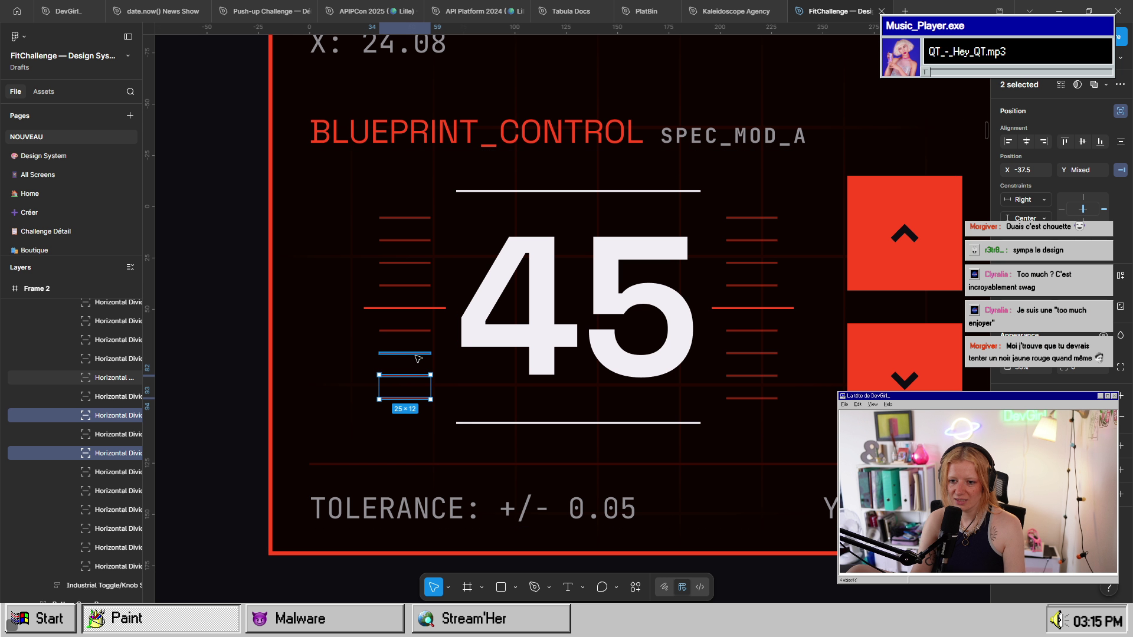
pyautogui.keyDown('shift'); pyautogui.click(415, 353); pyautogui.keyUp('shift')
pyautogui.keyDown('shift'); pyautogui.click(416, 330); pyautogui.keyUp('shift')
pyautogui.keyDown('shift'); pyautogui.click(419, 307); pyautogui.keyUp('shift')
pyautogui.keyDown('shift'); pyautogui.click(422, 285); pyautogui.keyUp('shift')
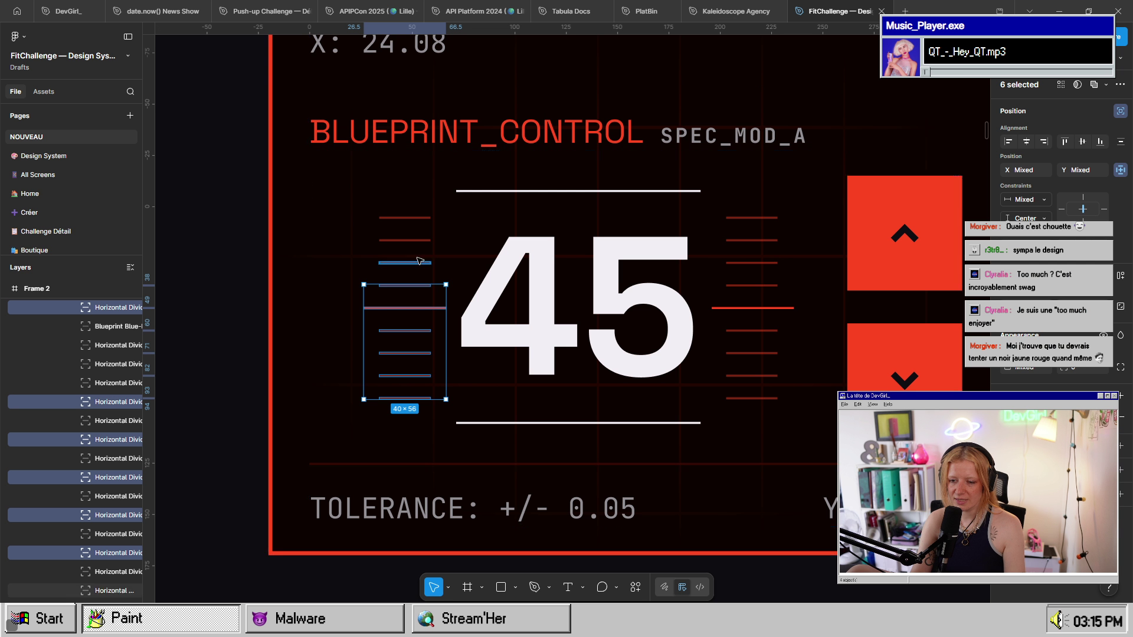
pyautogui.keyDown('shift'); pyautogui.click(423, 241); pyautogui.keyUp('shift')
pyautogui.keyDown('shift'); pyautogui.click(429, 218); pyautogui.keyUp('shift')
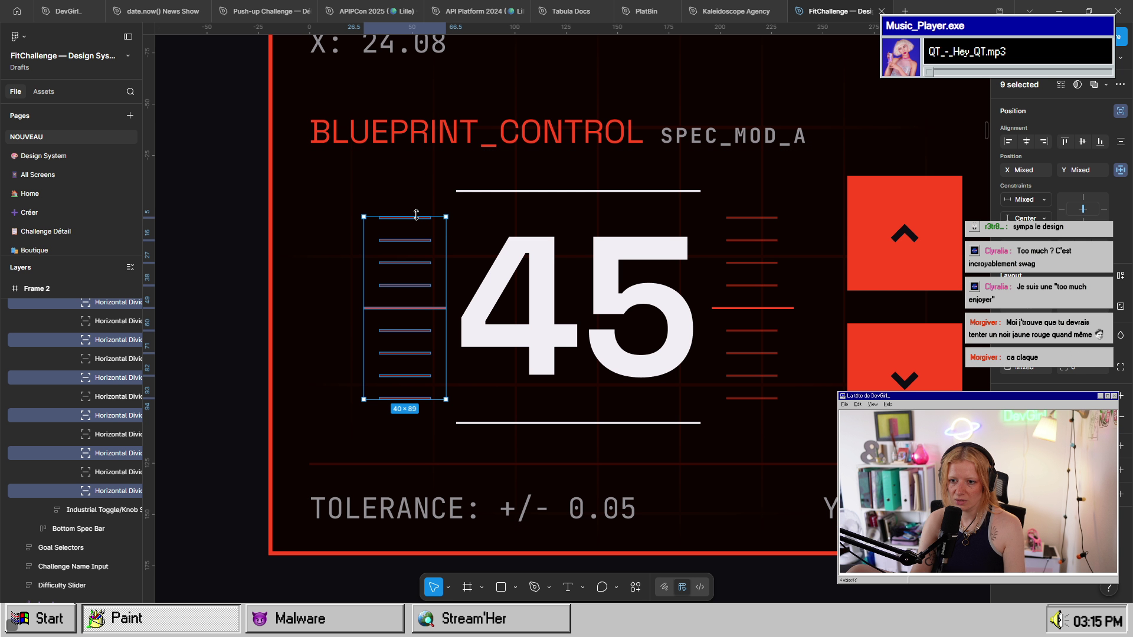
pyautogui.press('alt')
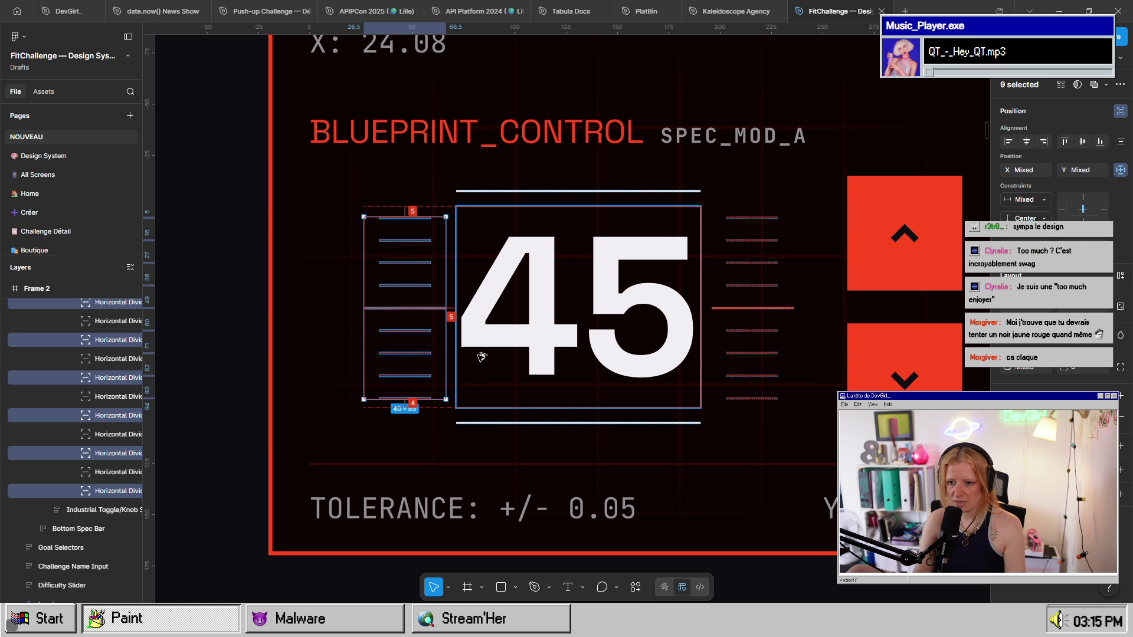
pyautogui.press('Left')
pyautogui.press('Left')
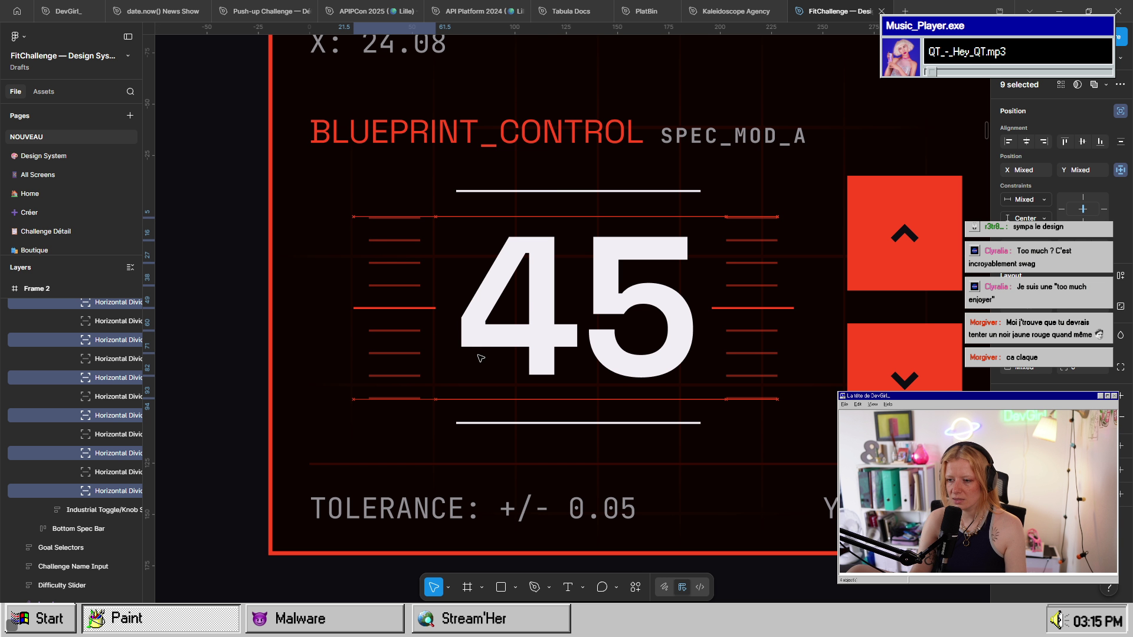
# - Select all right tick dividers, nudge them left and back right, then deselect
pyautogui.click(748, 398)
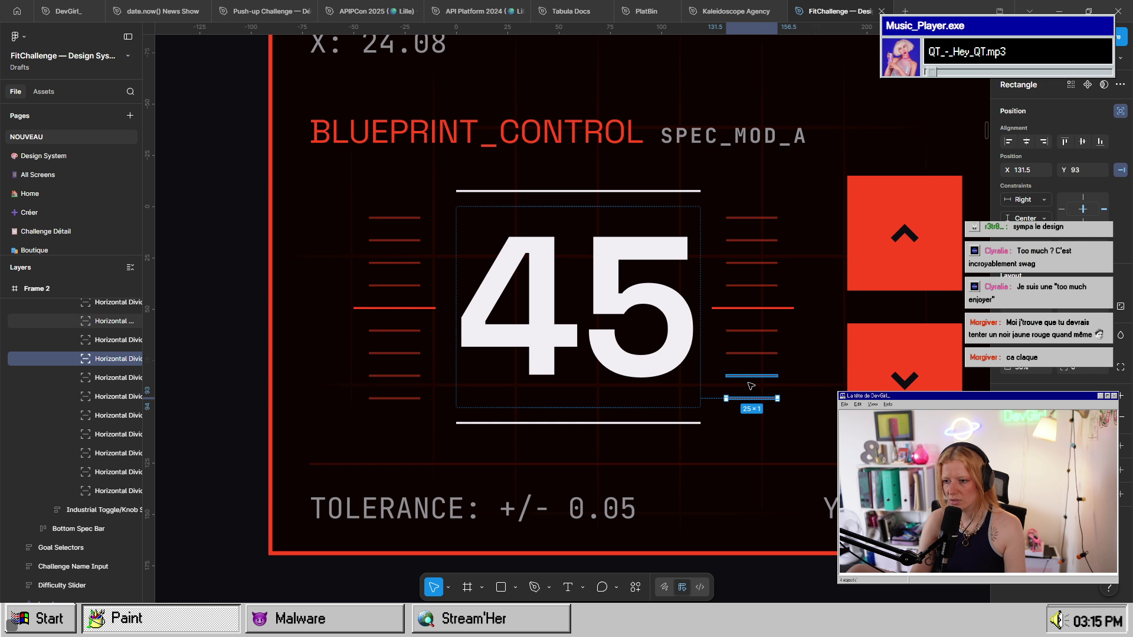
pyautogui.keyDown('shift'); pyautogui.click(750, 375); pyautogui.keyUp('shift')
pyautogui.keyDown('shift'); pyautogui.click(750, 353); pyautogui.keyUp('shift')
pyautogui.keyDown('shift'); pyautogui.click(750, 331); pyautogui.keyUp('shift')
pyautogui.keyDown('shift'); pyautogui.click(751, 307); pyautogui.keyUp('shift')
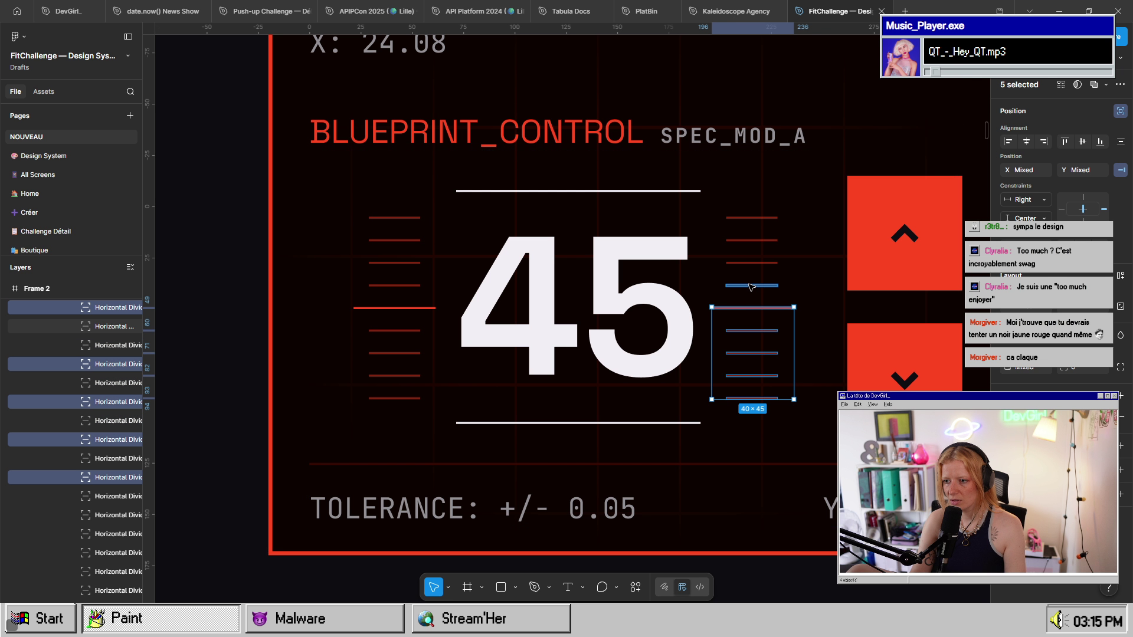
pyautogui.keyDown('shift'); pyautogui.click(750, 285); pyautogui.keyUp('shift')
pyautogui.keyDown('shift'); pyautogui.click(750, 263); pyautogui.keyUp('shift')
pyautogui.keyDown('shift'); pyautogui.click(750, 240); pyautogui.keyUp('shift')
pyautogui.keyDown('shift'); pyautogui.click(750, 218); pyautogui.keyUp('shift')
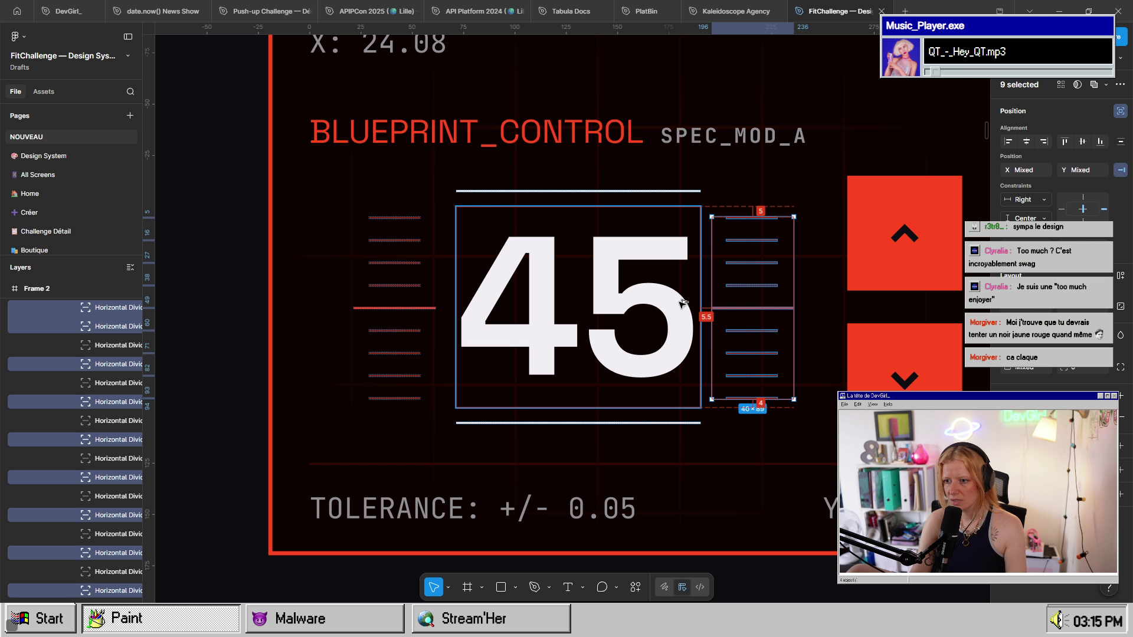
pyautogui.press('Left')
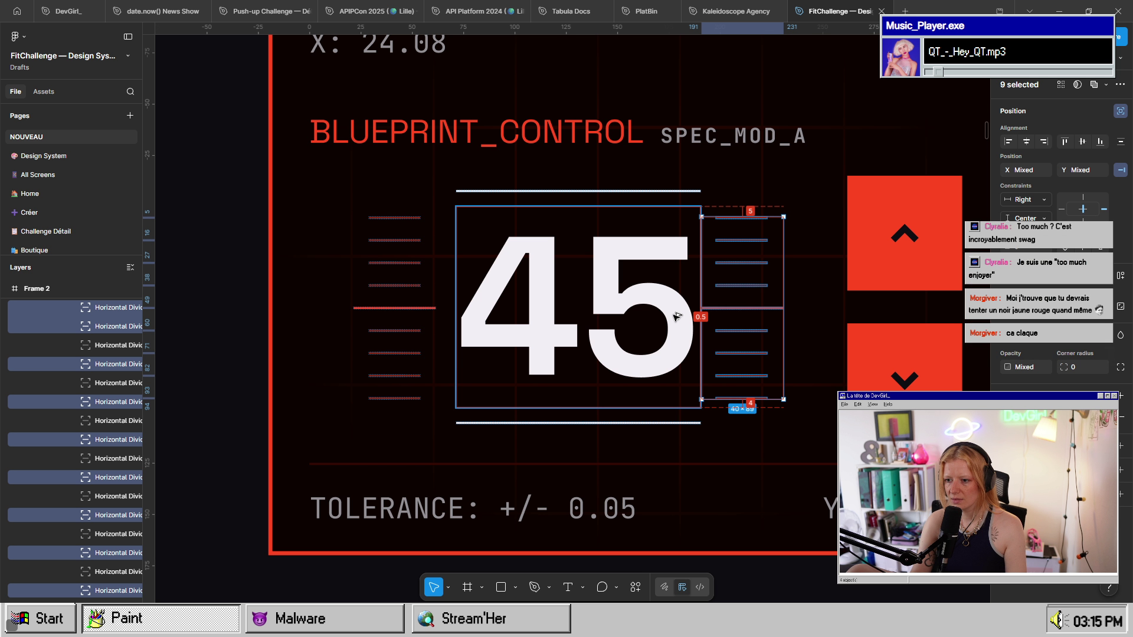
pyautogui.press('Right')
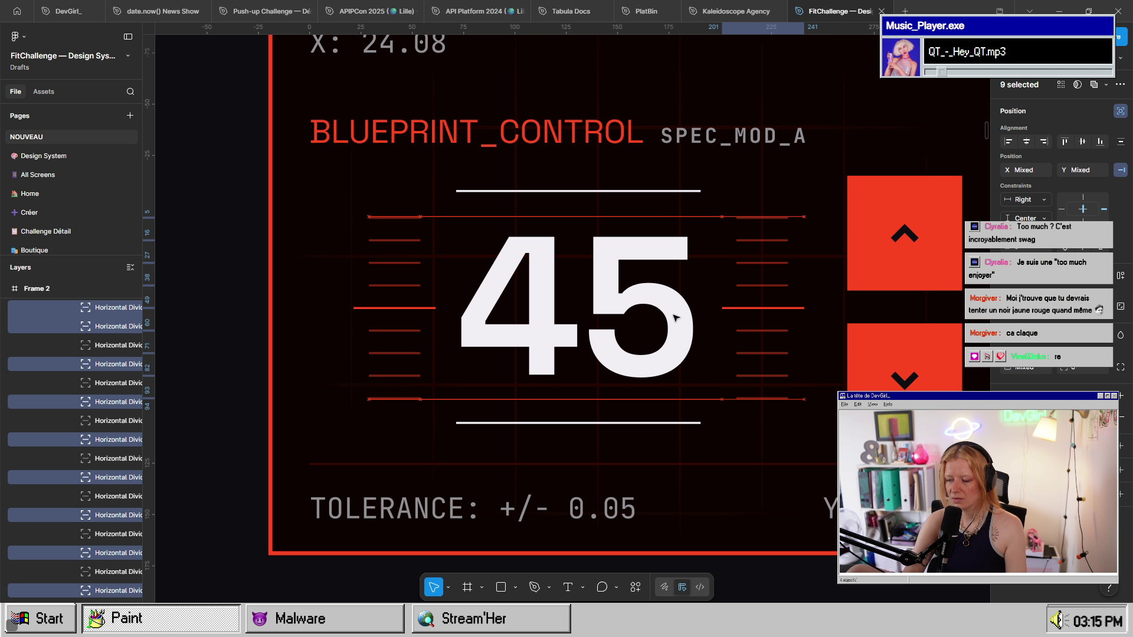
pyautogui.press('Escape')
pyautogui.keyDown('ctrl'); pyautogui.scroll(-3, 686, 515); pyautogui.keyUp('ctrl')
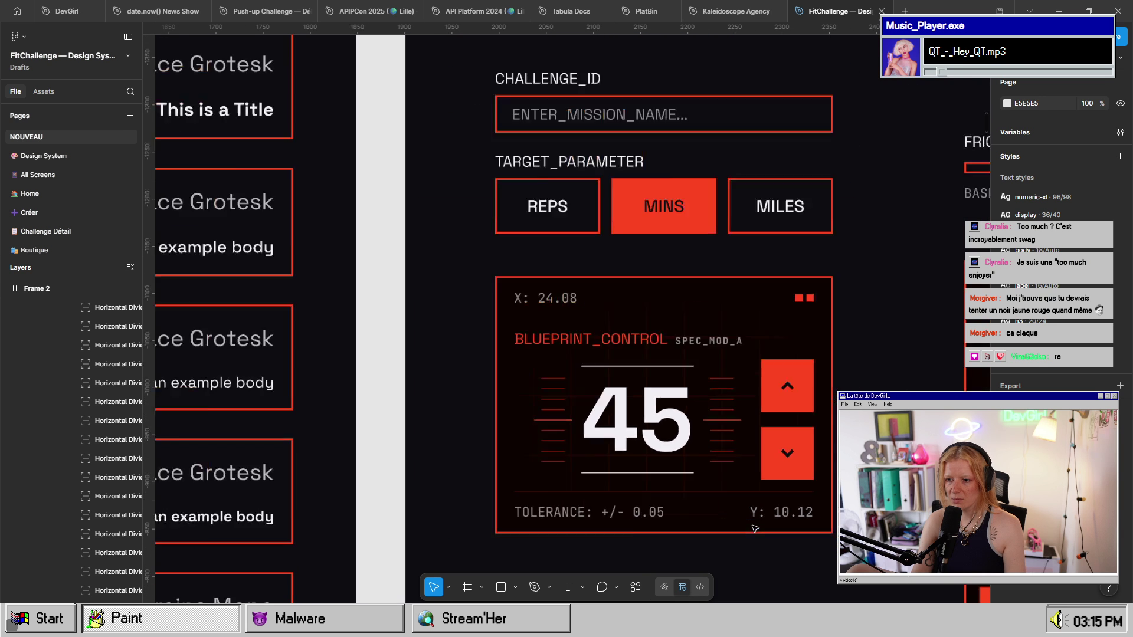
pyautogui.keyDown('ctrl'); pyautogui.scroll(-2, 755, 528); pyautogui.keyUp('ctrl')
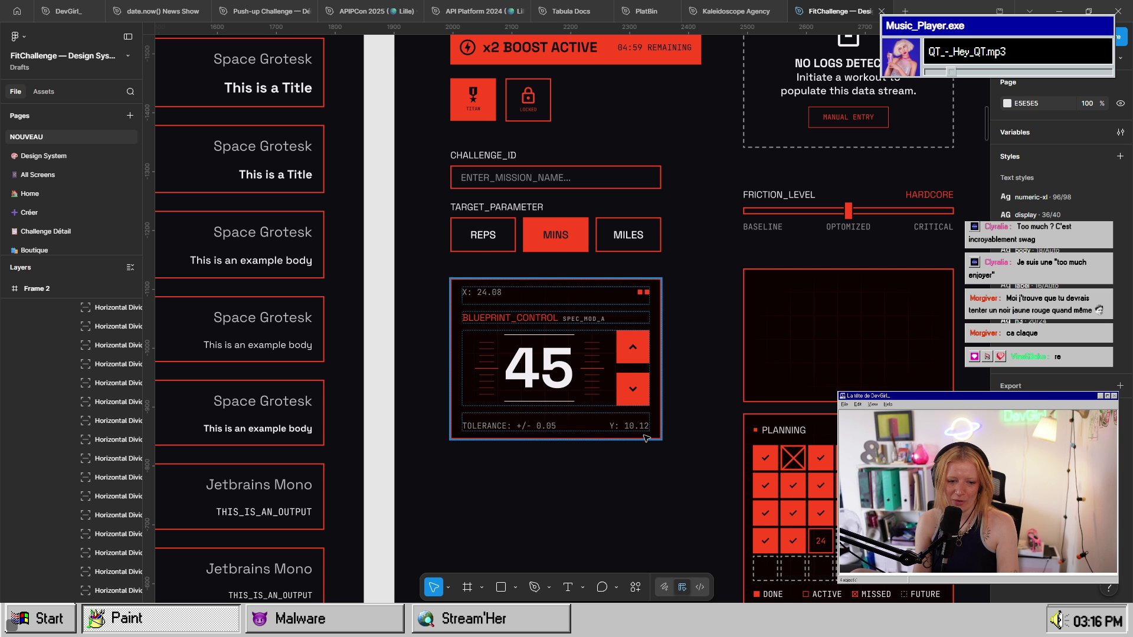
pyautogui.scroll(5, 531, 342)
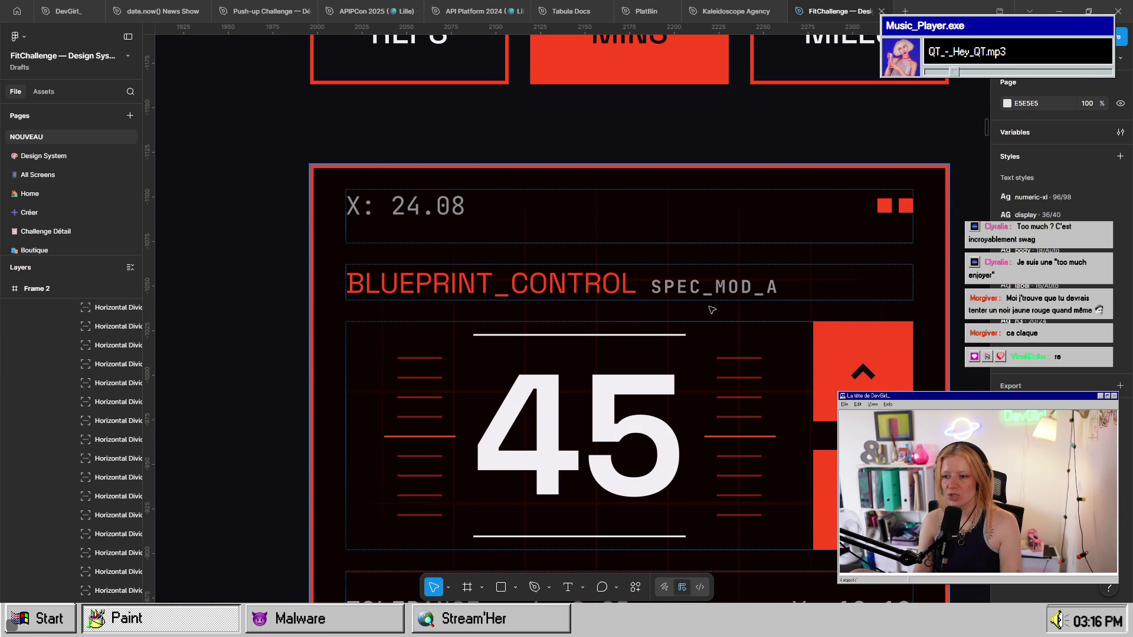
pyautogui.click(706, 291)
pyautogui.scroll(-2, 700, 303)
pyautogui.hscroll(2, 700, 303)
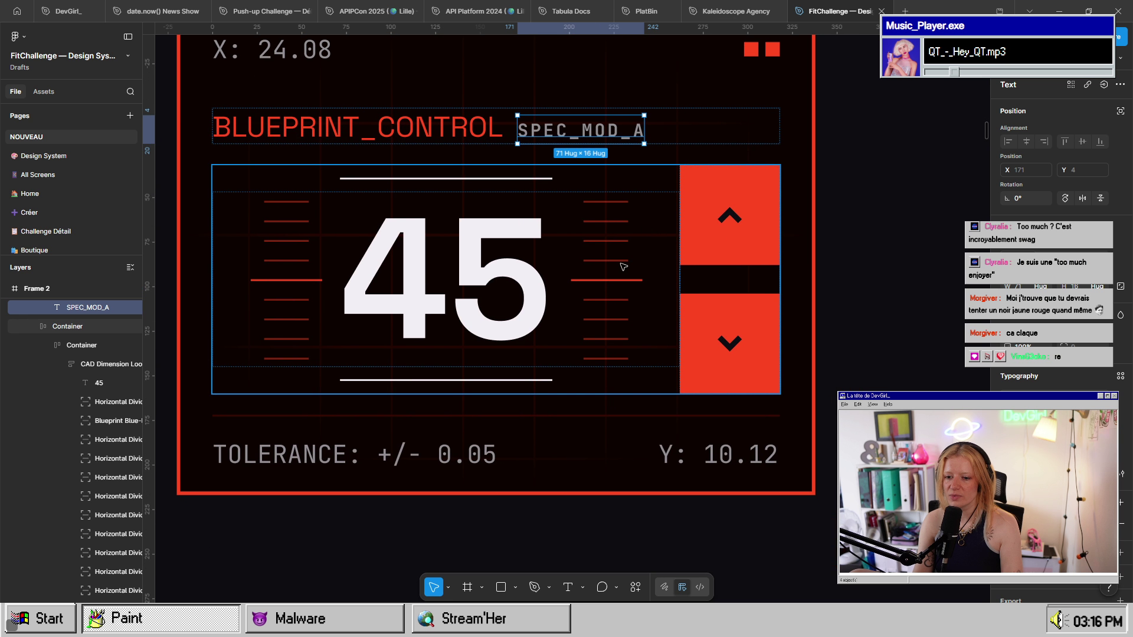
pyautogui.click(757, 504)
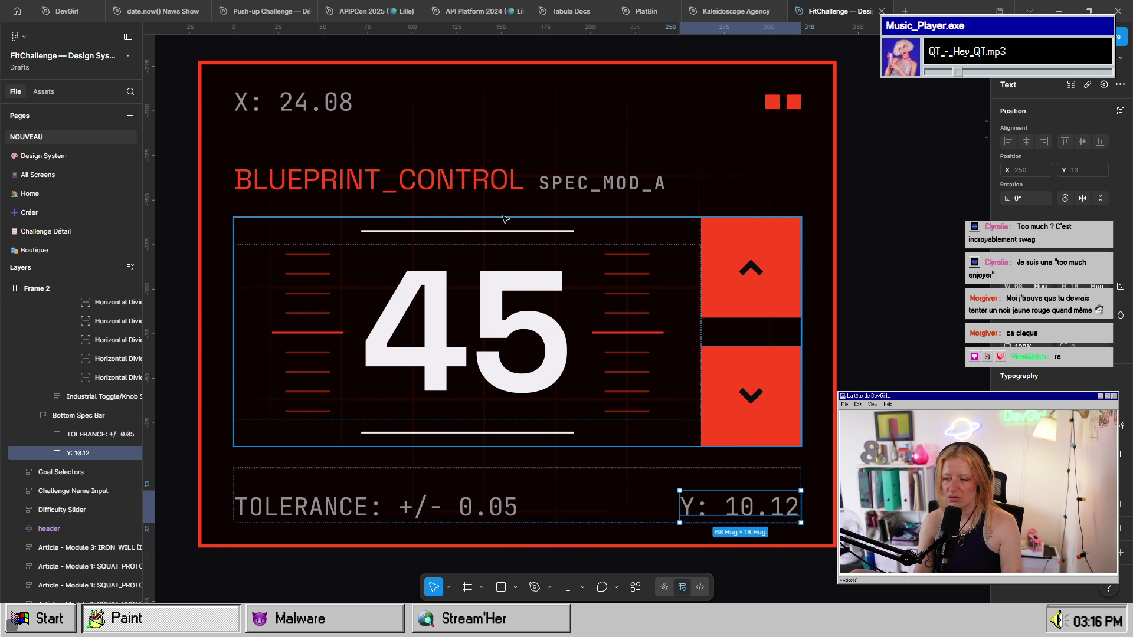
pyautogui.click(288, 104)
pyautogui.press('Escape')
pyautogui.scroll(-5, 772, 367)
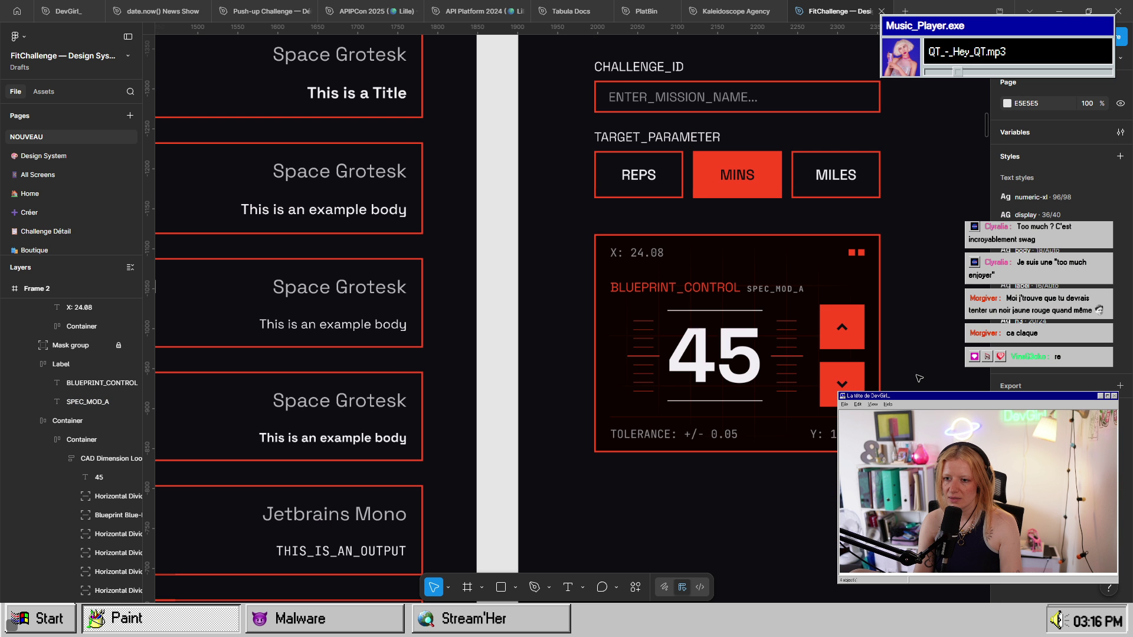
pyautogui.moveTo(831, 372); pyautogui.dragTo(726, 455)
pyautogui.scroll(5, 659, 364)
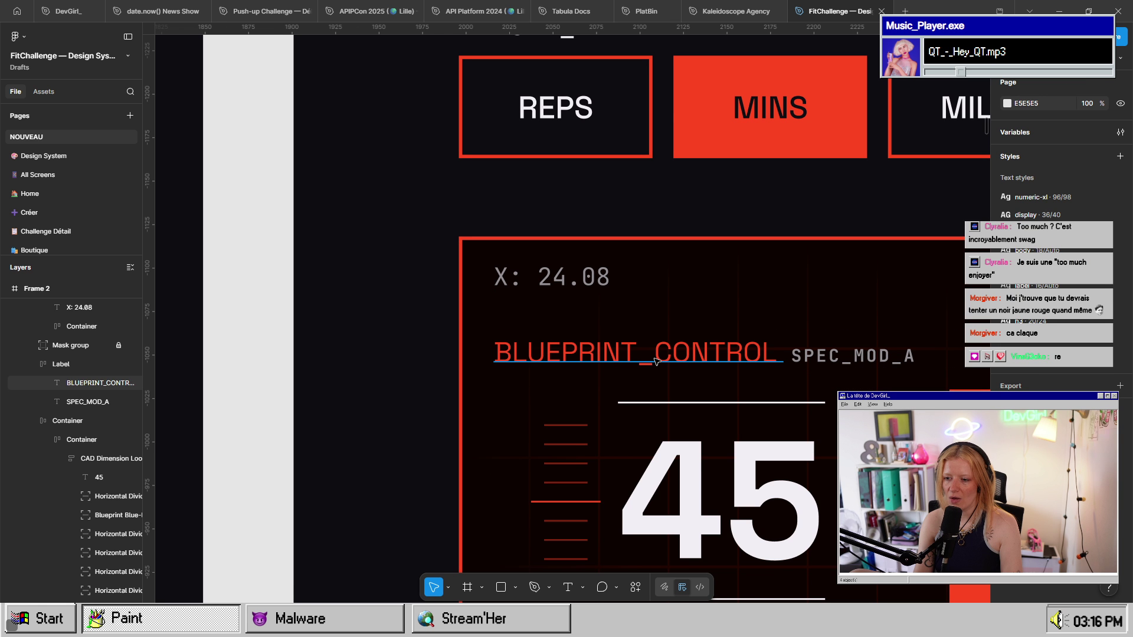
pyautogui.doubleClick(646, 341)
pyautogui.press('Escape')
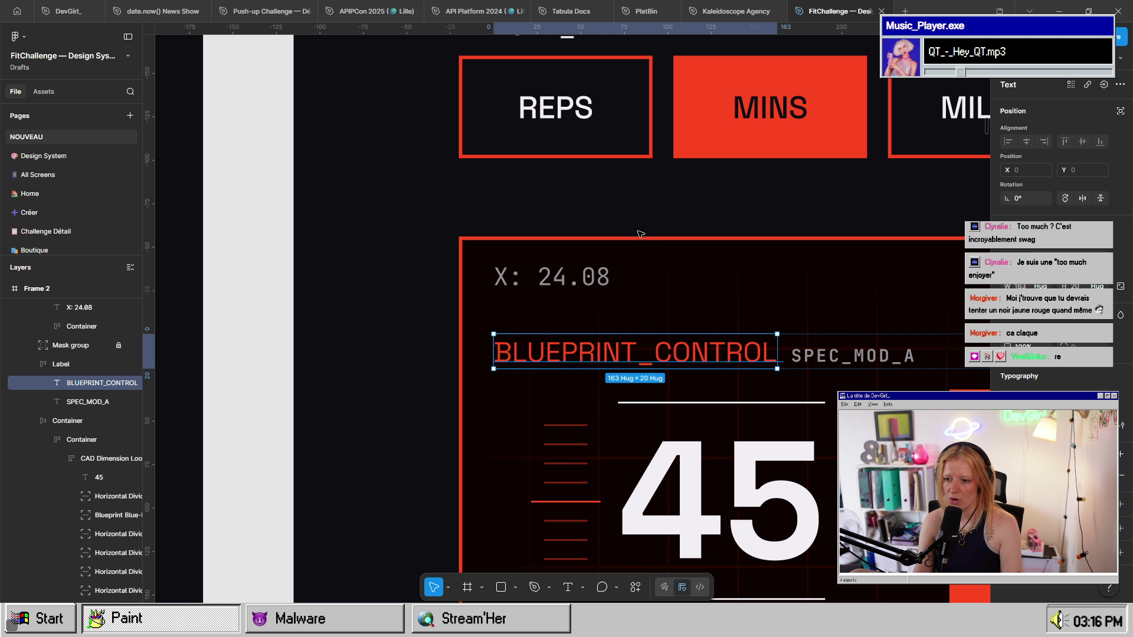
pyautogui.scroll(-5, 631, 350)
pyautogui.hscroll(5, 574, 422)
pyautogui.hscroll(5, 574, 423)
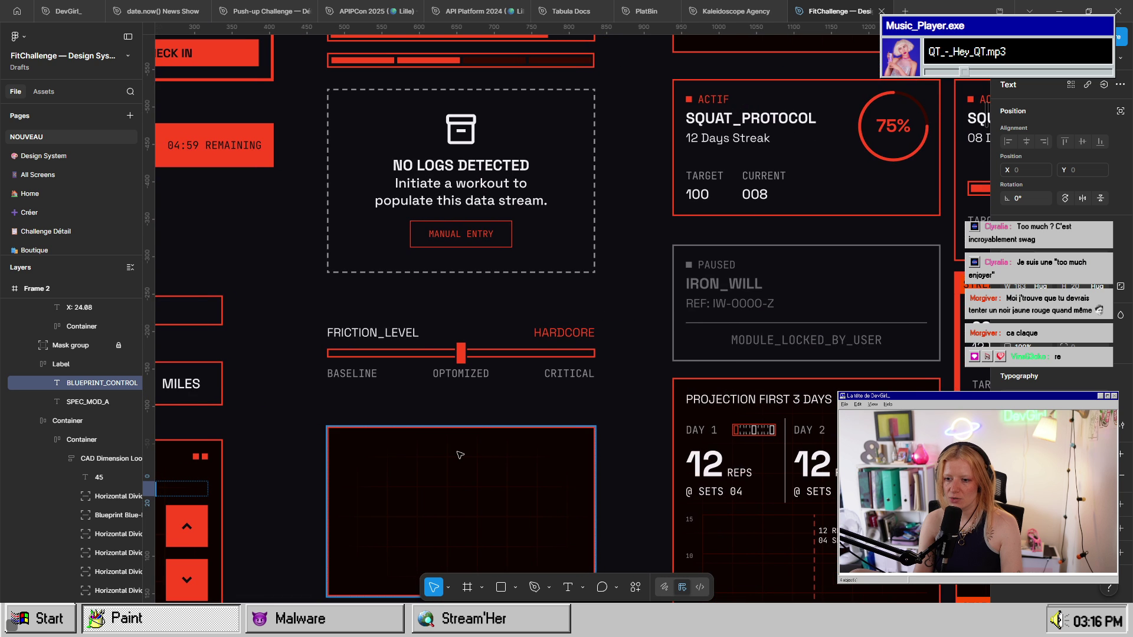
# - Find the PLANNING calendar card, zoom to fit it, and explore its layers
pyautogui.press('Escape')
pyautogui.scroll(3, 582, 389)
pyautogui.scroll(3, 562, 245)
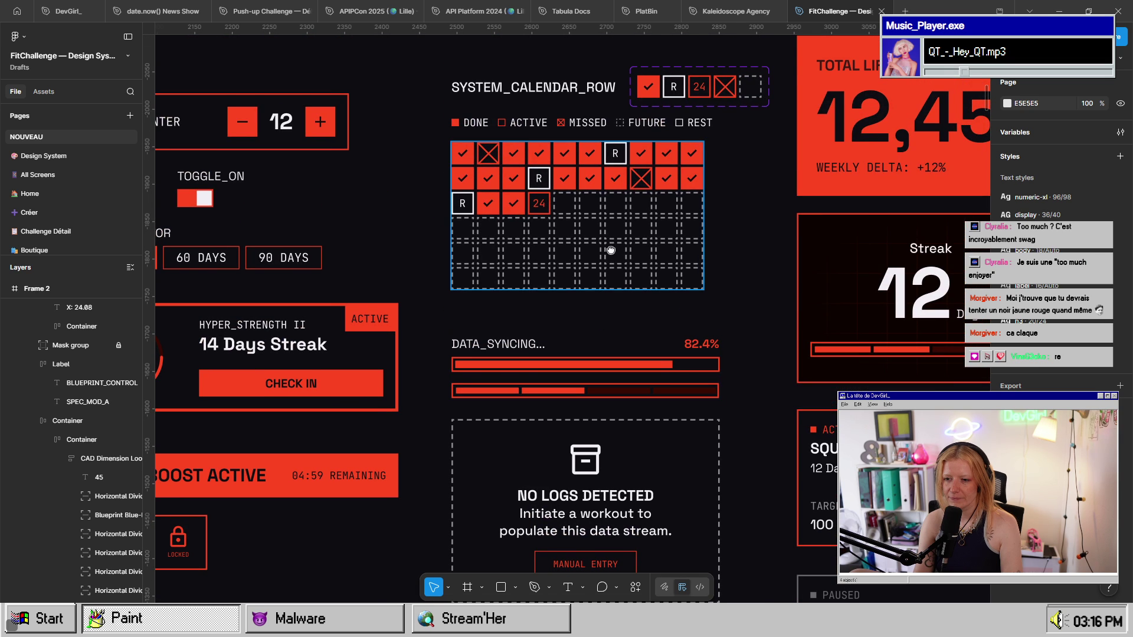
pyautogui.scroll(-10, 648, 330)
pyautogui.hscroll(2, 671, 353)
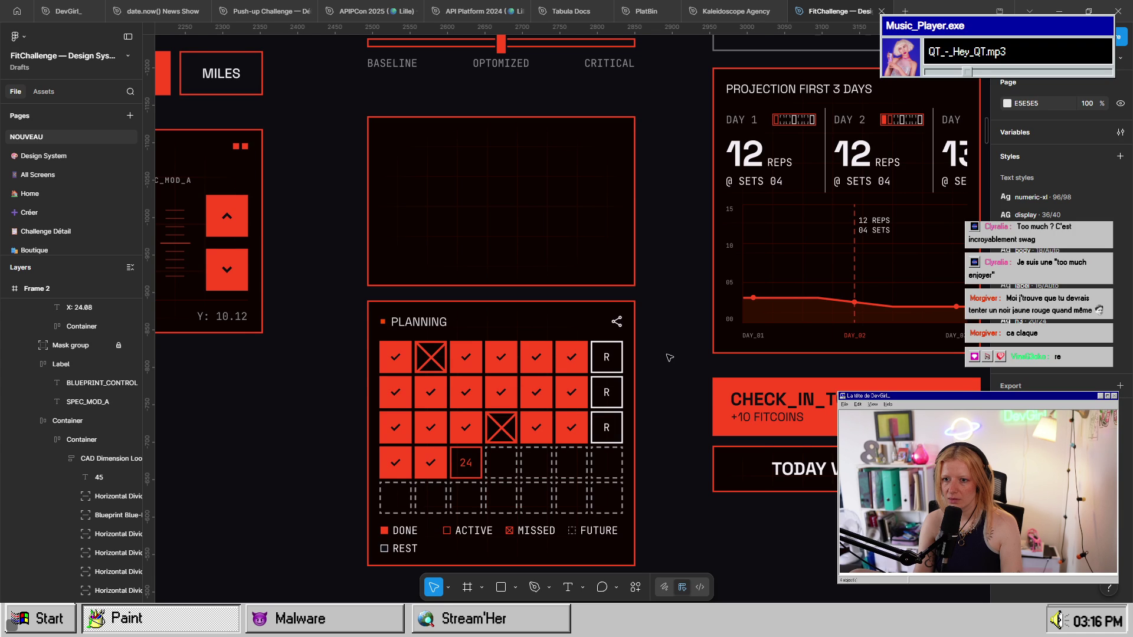
pyautogui.scroll(-3, 669, 357)
pyautogui.scroll(2, 619, 316)
pyautogui.hscroll(5, 608, 336)
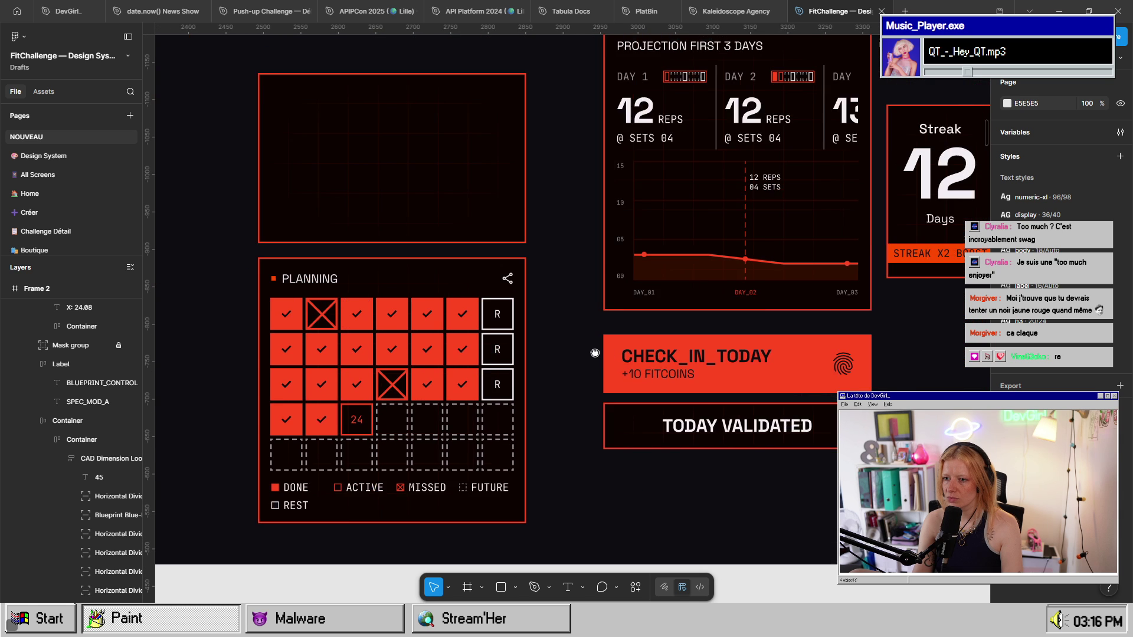
pyautogui.hscroll(-3, 594, 353)
pyautogui.click(424, 354)
pyautogui.hotkey('shift', '2')
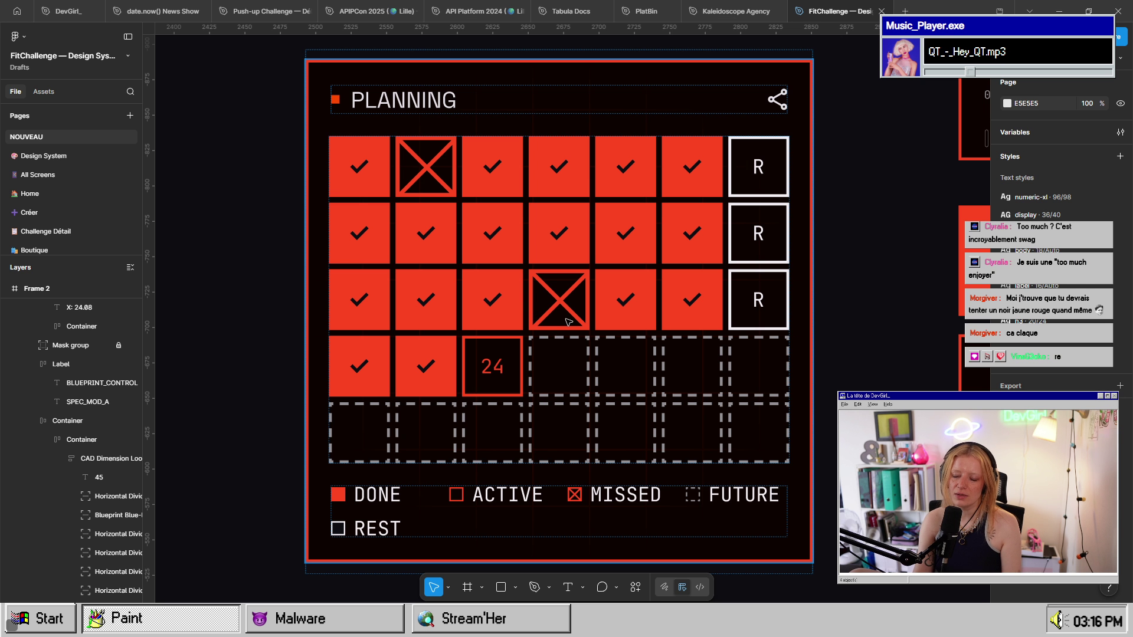
pyautogui.doubleClick(568, 321)
pyautogui.press('Escape')
pyautogui.press('Escape')
pyautogui.press('Escape')
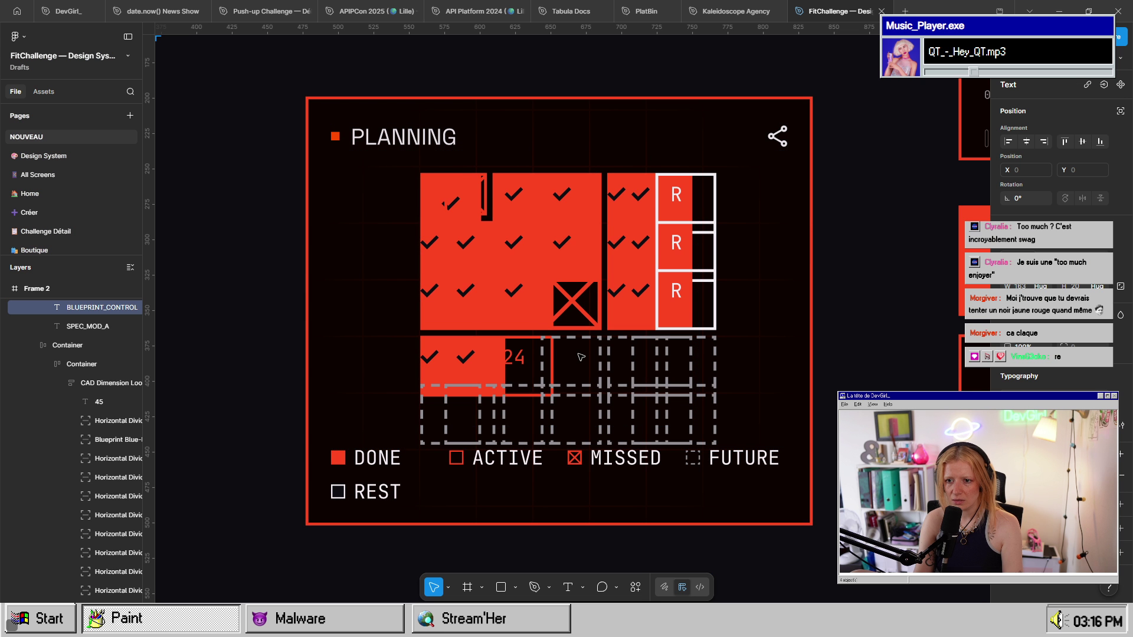
pyautogui.scroll(-5, 581, 357)
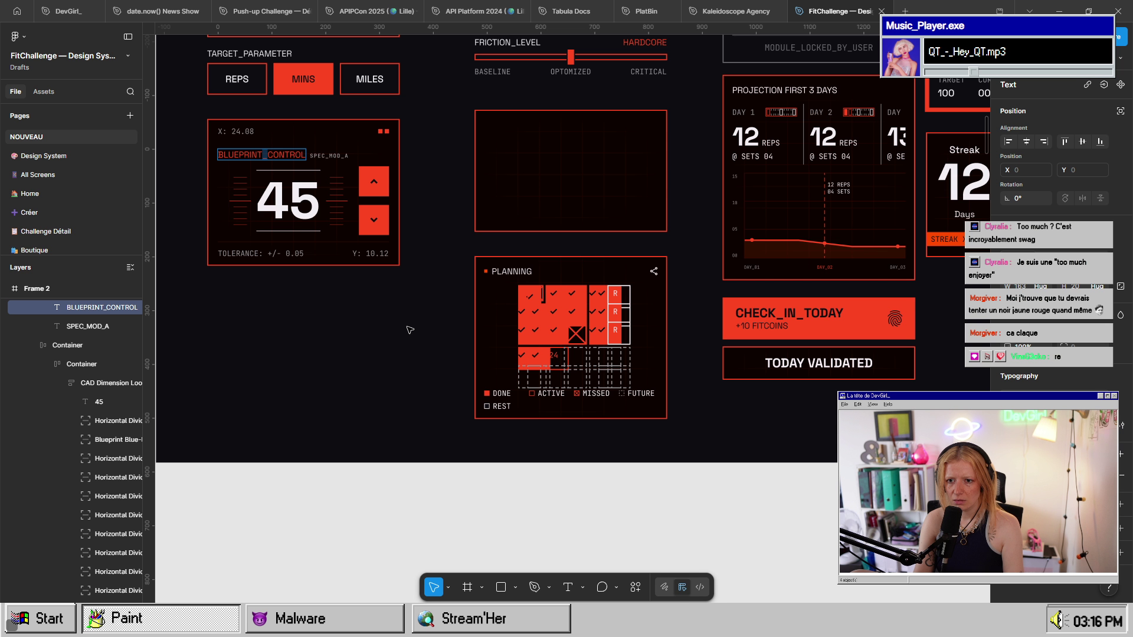
pyautogui.hotkey('ctrl', 'z')
pyautogui.hotkey('ctrl', 'shift', 'z')
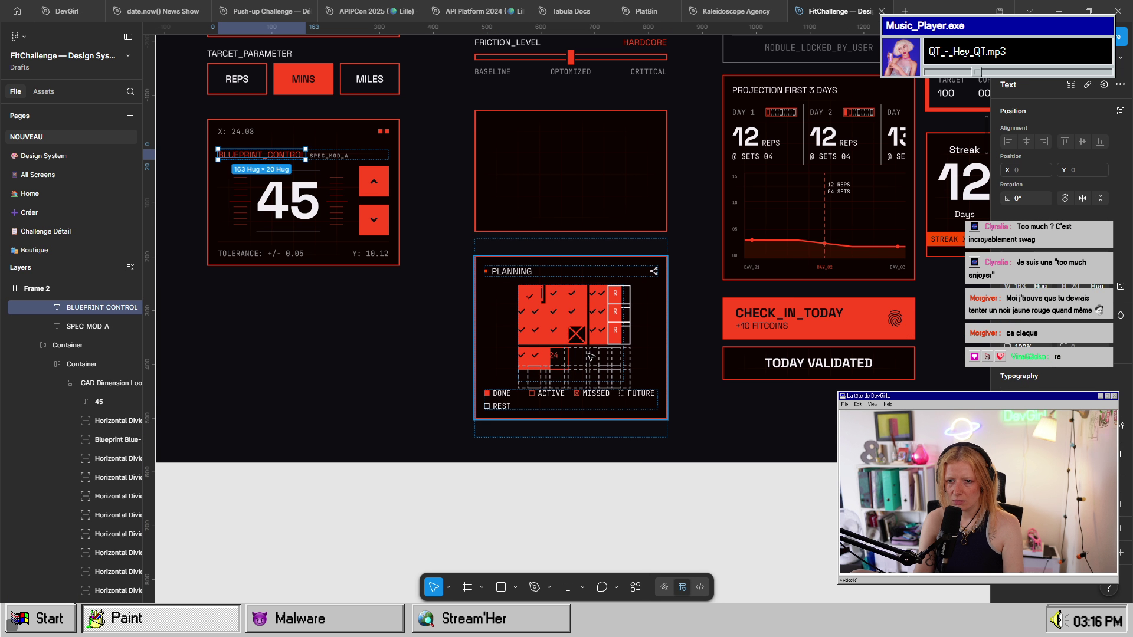
# - Set the calendar grid Frame 31's width and height to Fill container
pyautogui.click(590, 356)
pyautogui.scroll(3, 590, 356)
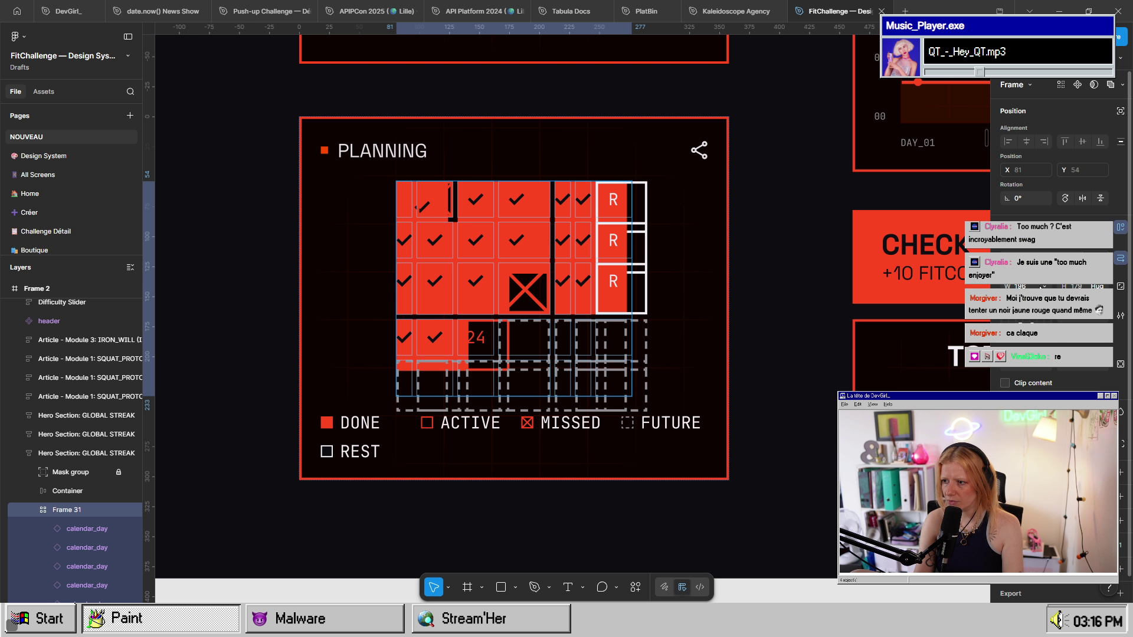
pyautogui.click(1020, 298)
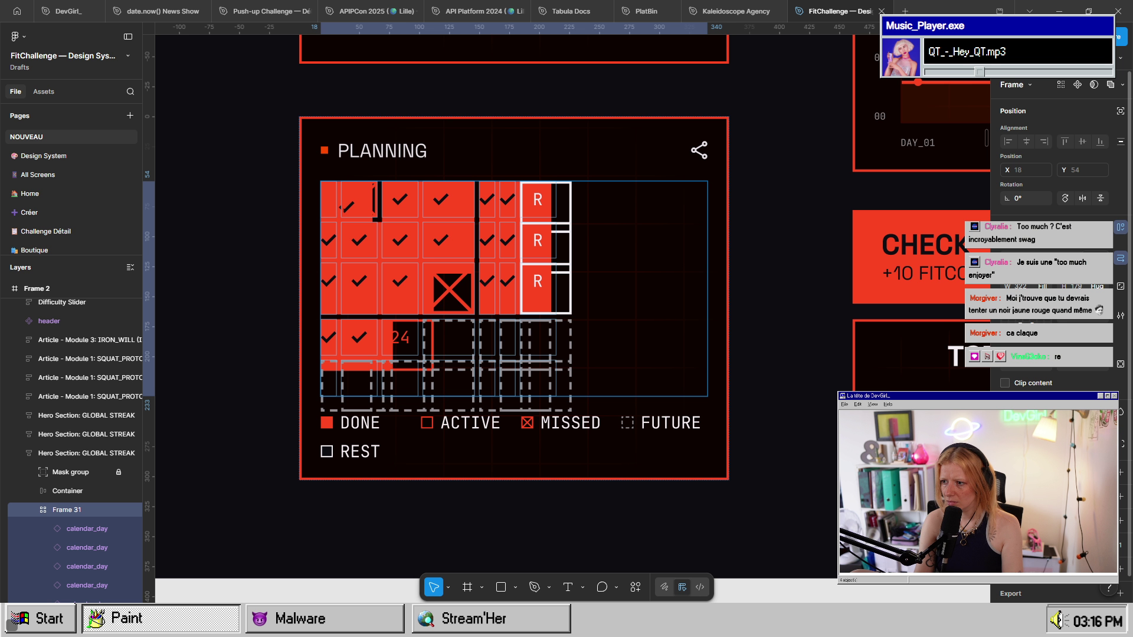
pyautogui.click(1055, 274)
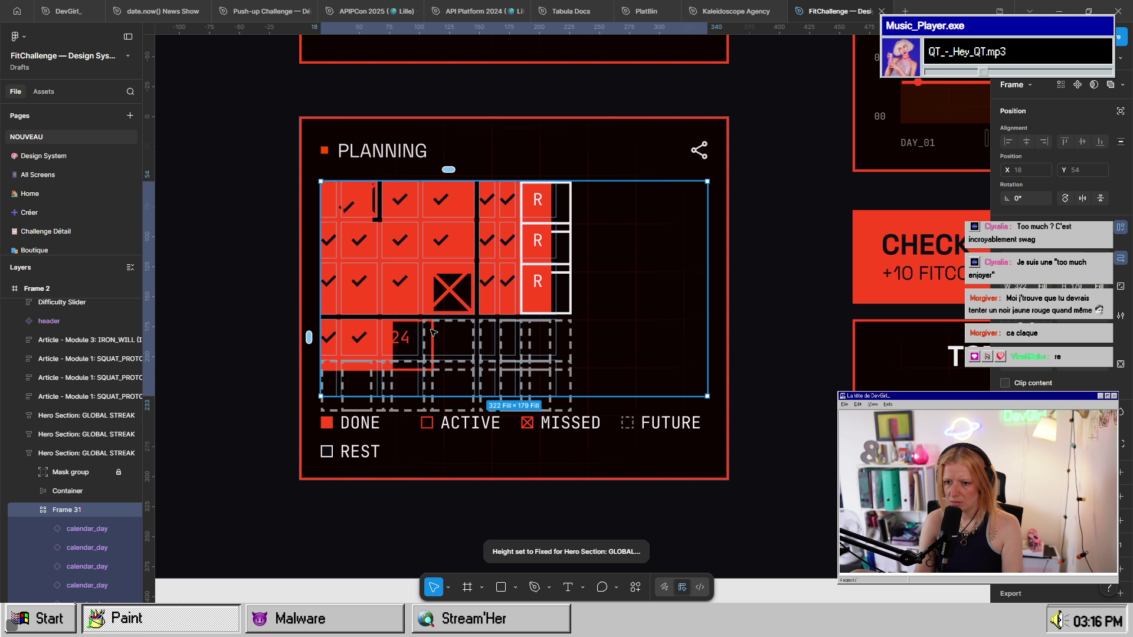
# - Select all calendar_day cells and change their width sizing to Fill, then Hug
pyautogui.scroll(-3, 90, 532)
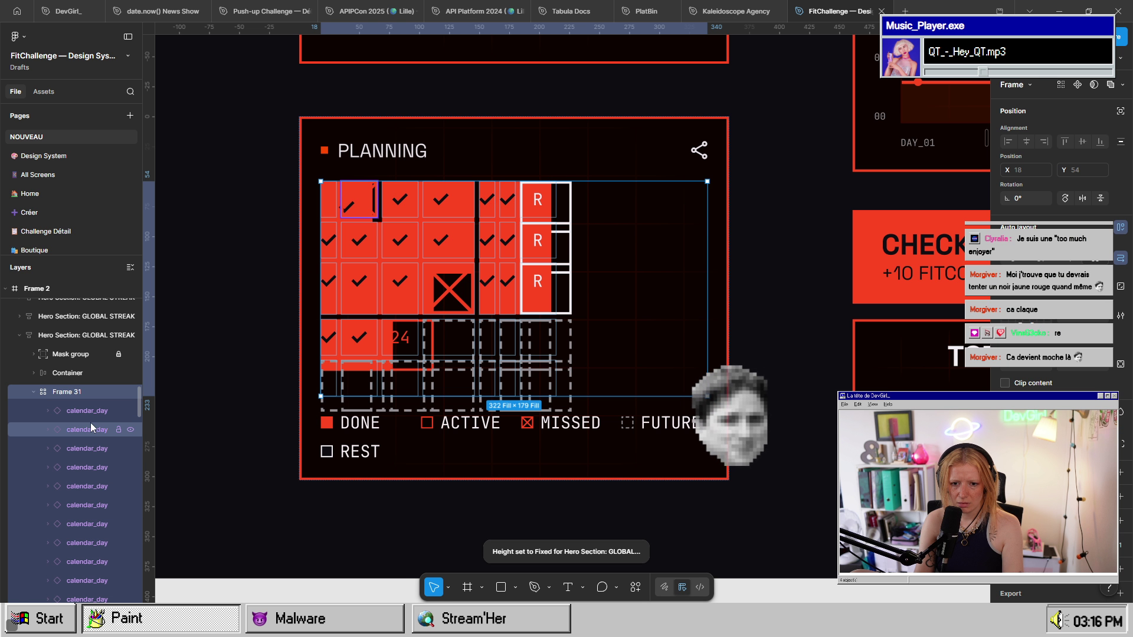
pyautogui.click(91, 412)
pyautogui.scroll(-5, 79, 500)
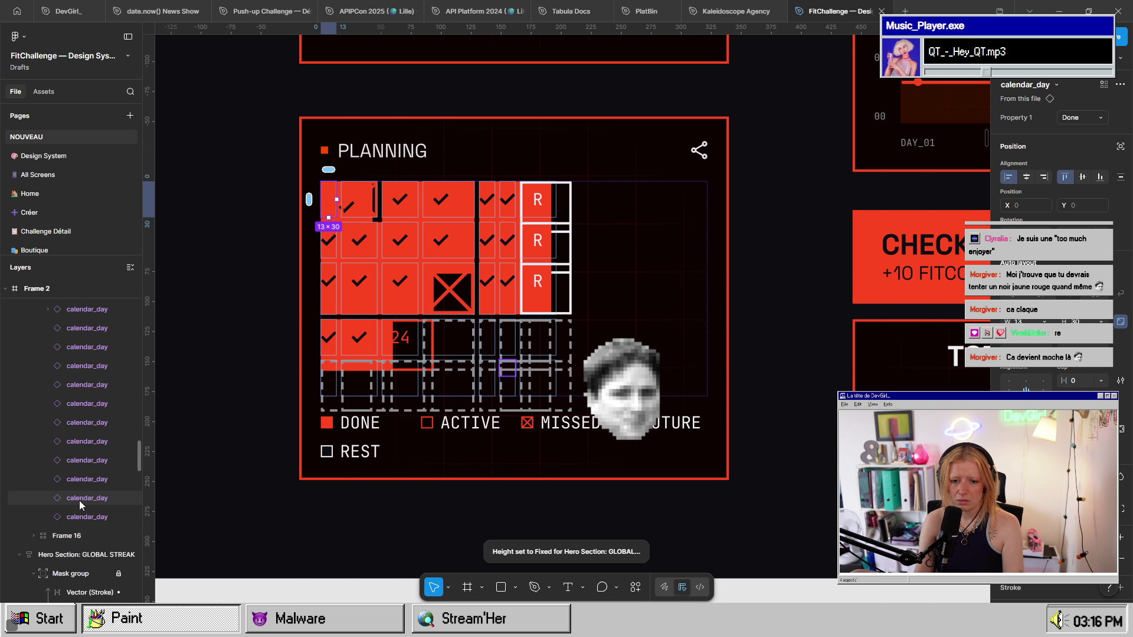
pyautogui.keyDown('shift'); pyautogui.click(72, 425); pyautogui.keyUp('shift')
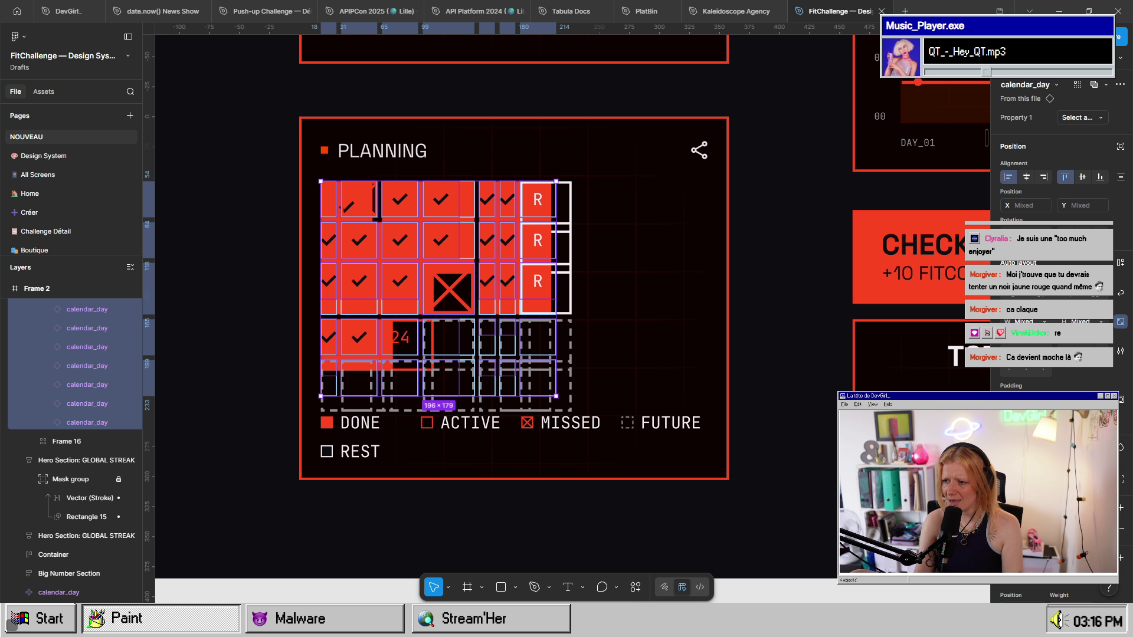
pyautogui.click(1044, 322)
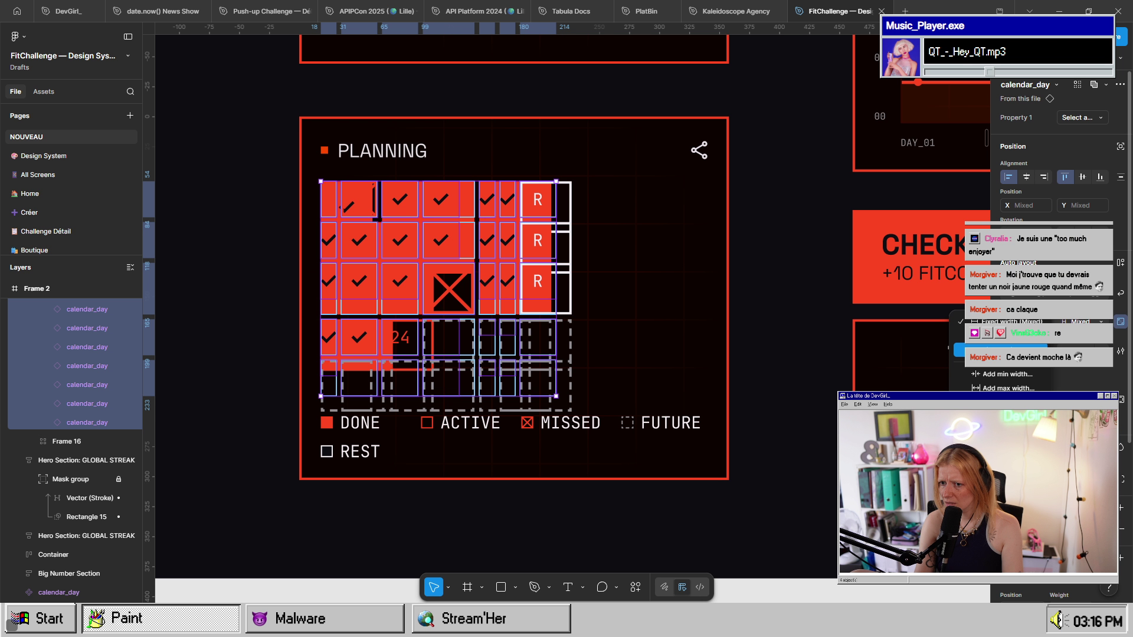
pyautogui.click(1003, 351)
pyautogui.click(1044, 322)
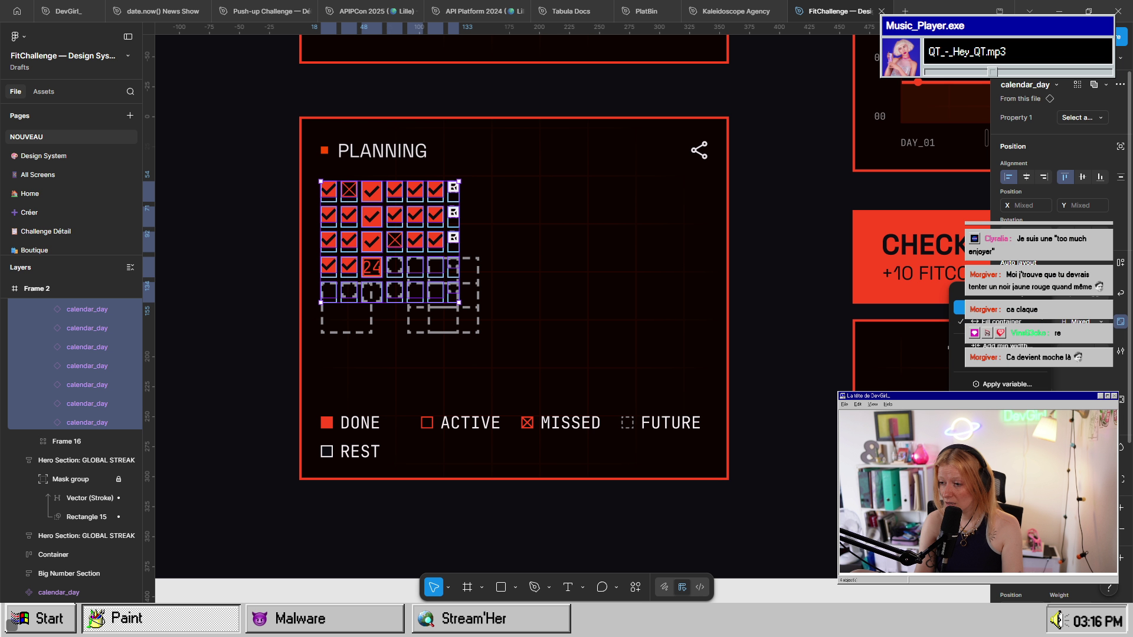
pyautogui.click(1002, 336)
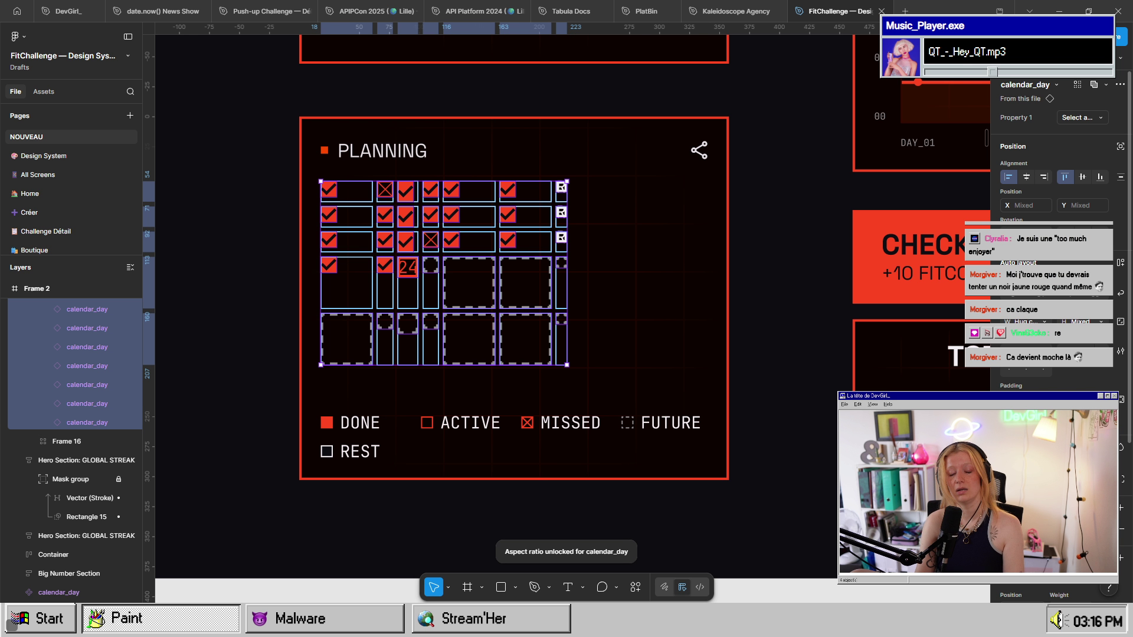
pyautogui.scroll(-5, 822, 356)
pyautogui.scroll(3, 822, 356)
pyautogui.hscroll(10, 822, 356)
pyautogui.scroll(5, 821, 356)
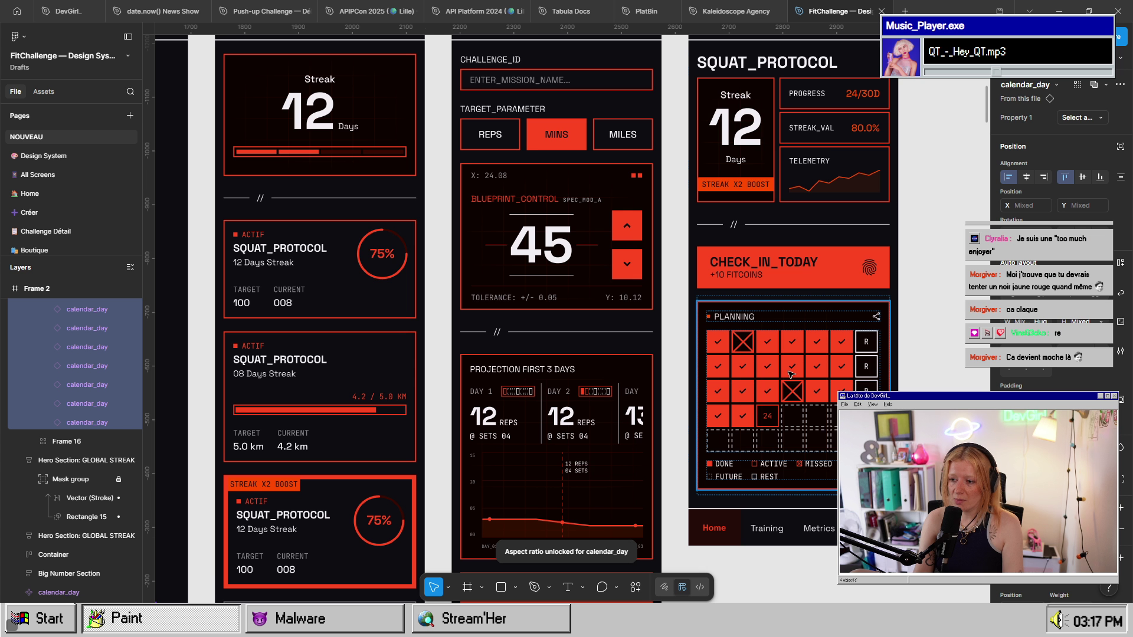
pyautogui.click(790, 373)
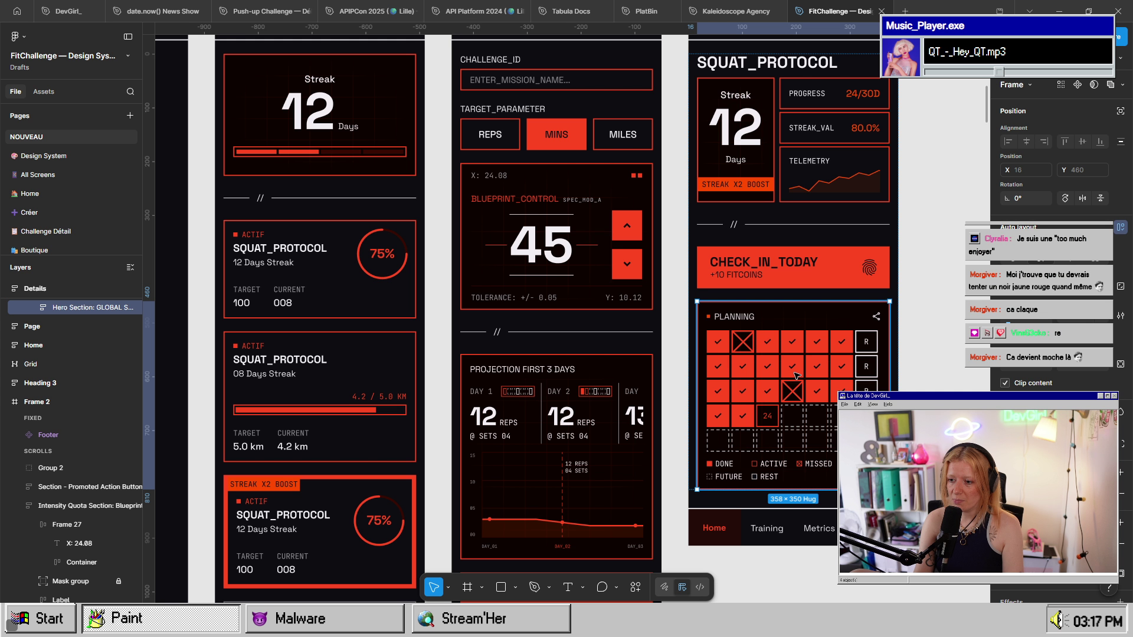
pyautogui.click(796, 376)
pyautogui.press('Escape')
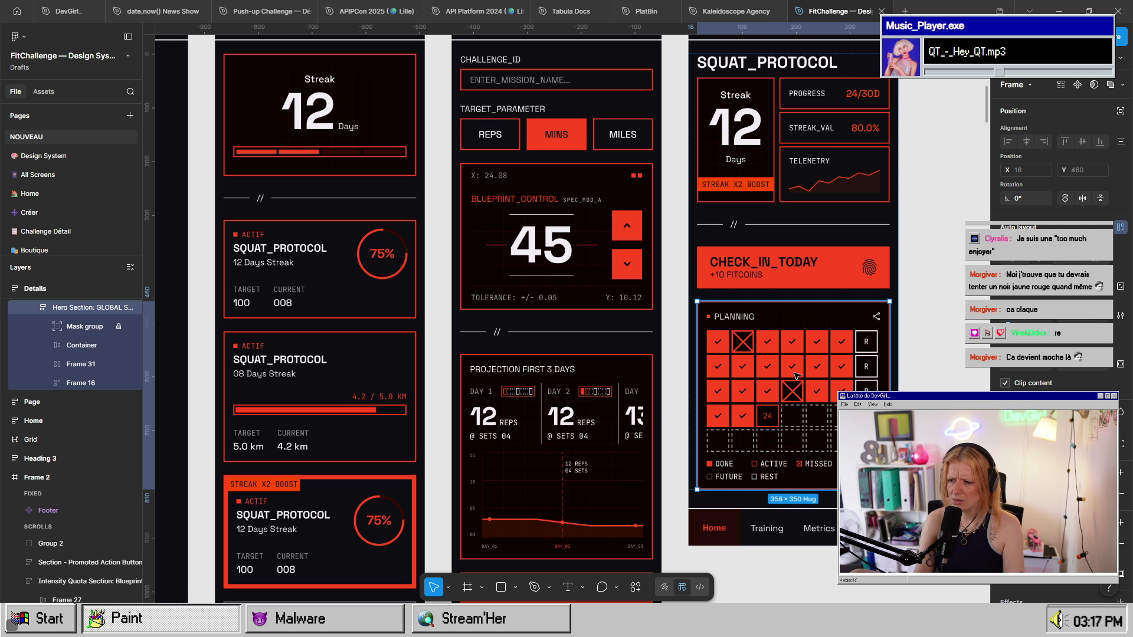
pyautogui.click(796, 375)
pyautogui.scroll(1, 796, 375)
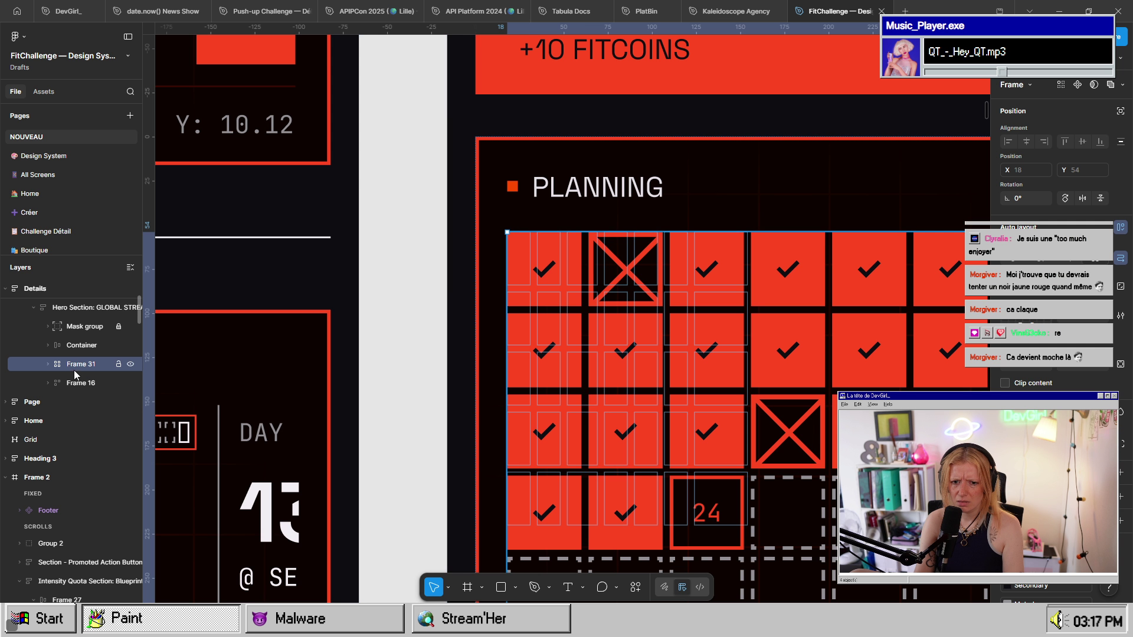
pyautogui.click(49, 365)
pyautogui.click(94, 389)
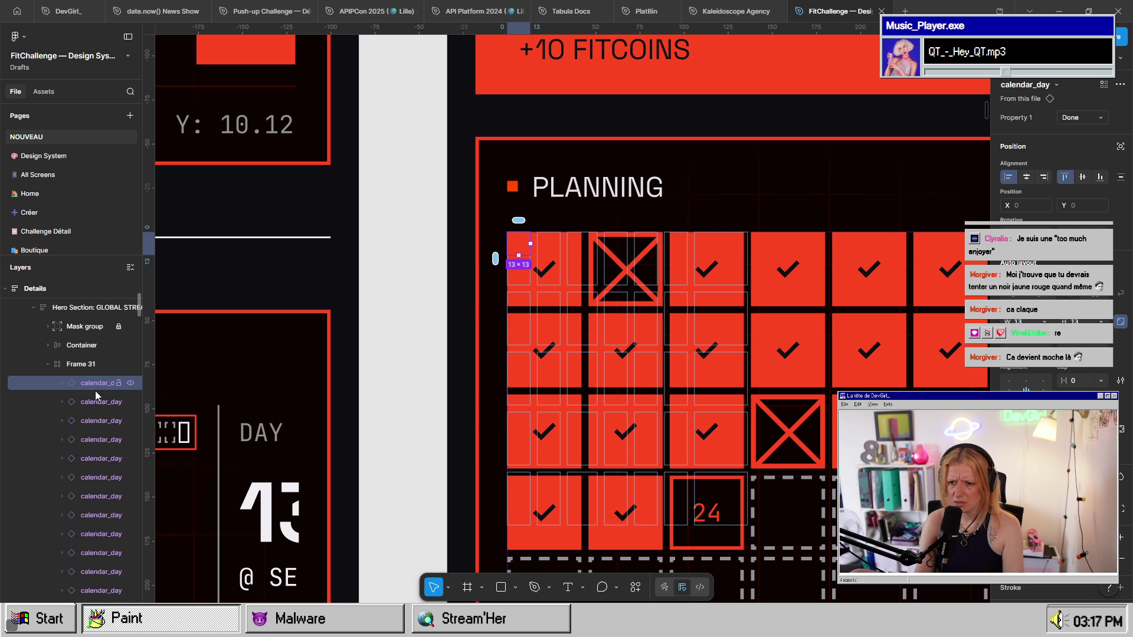
pyautogui.scroll(-5, 678, 405)
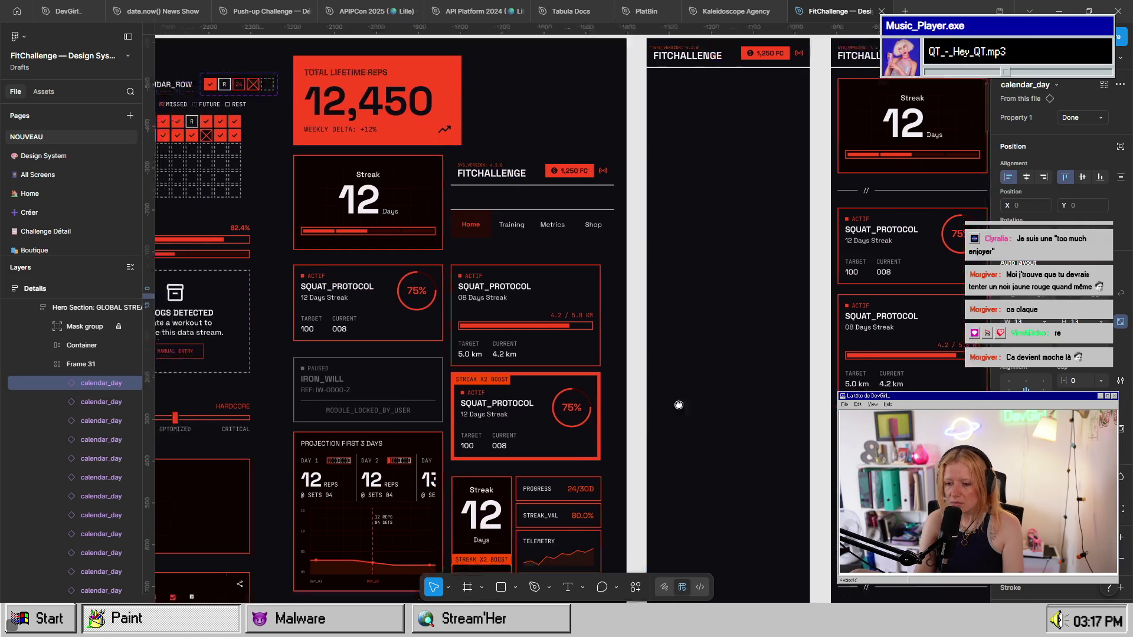
pyautogui.scroll(10, 678, 405)
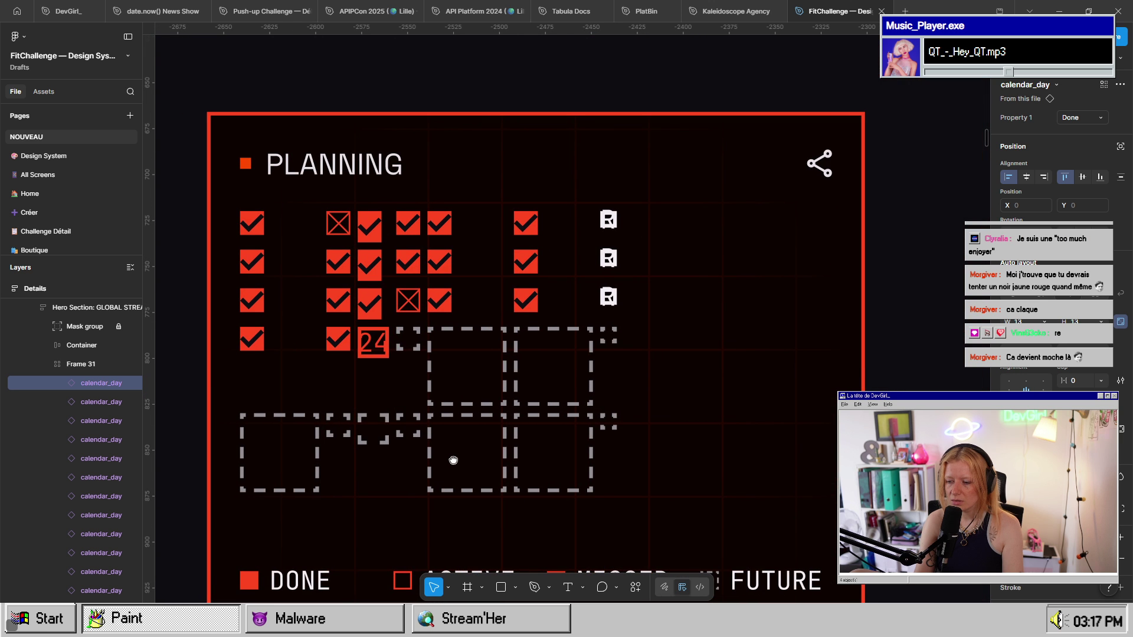
pyautogui.scroll(-5, 453, 460)
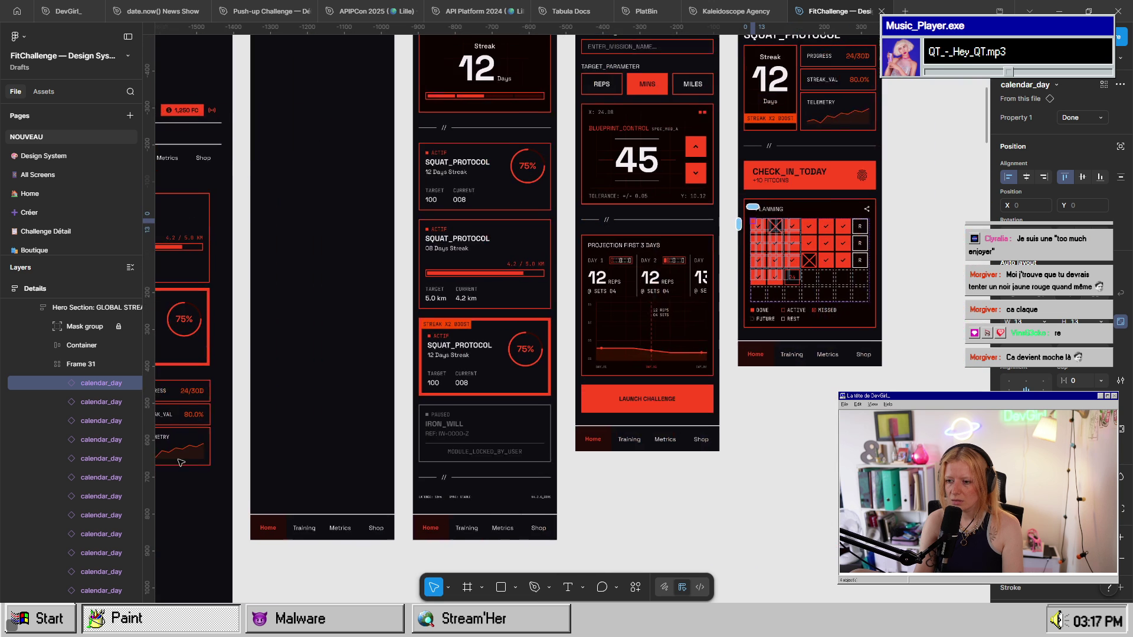
pyautogui.hscroll(5, 573, 236)
pyautogui.scroll(8, 573, 195)
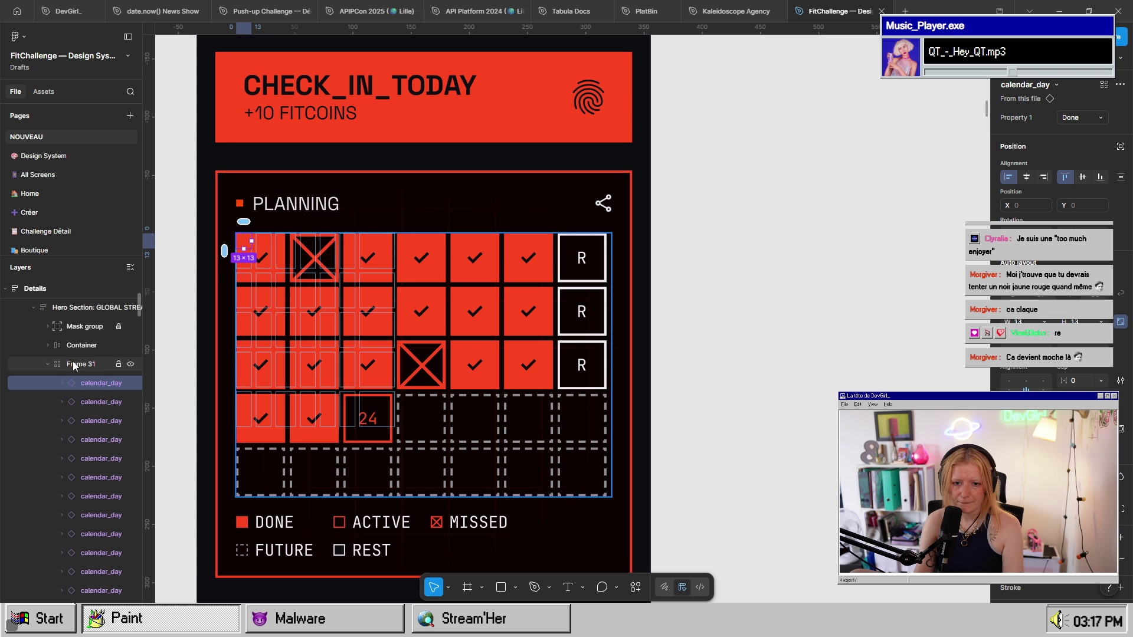
pyautogui.click(75, 365)
pyautogui.hscroll(-3, 714, 376)
pyautogui.scroll(-3, 714, 376)
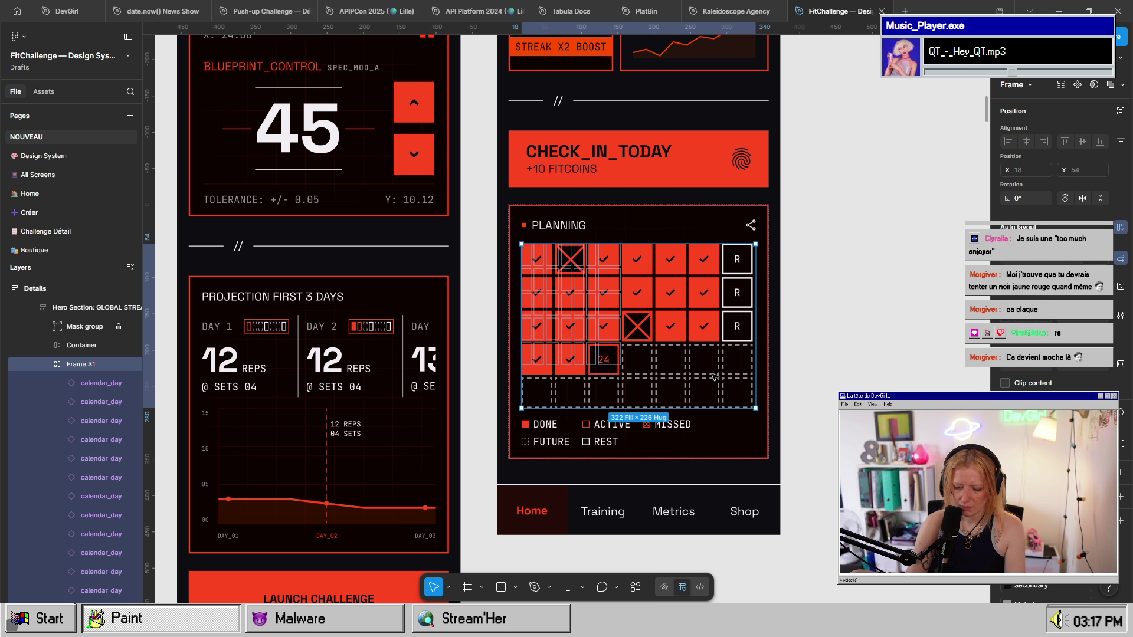
pyautogui.hotkey('ctrl', 'shift', 'g')
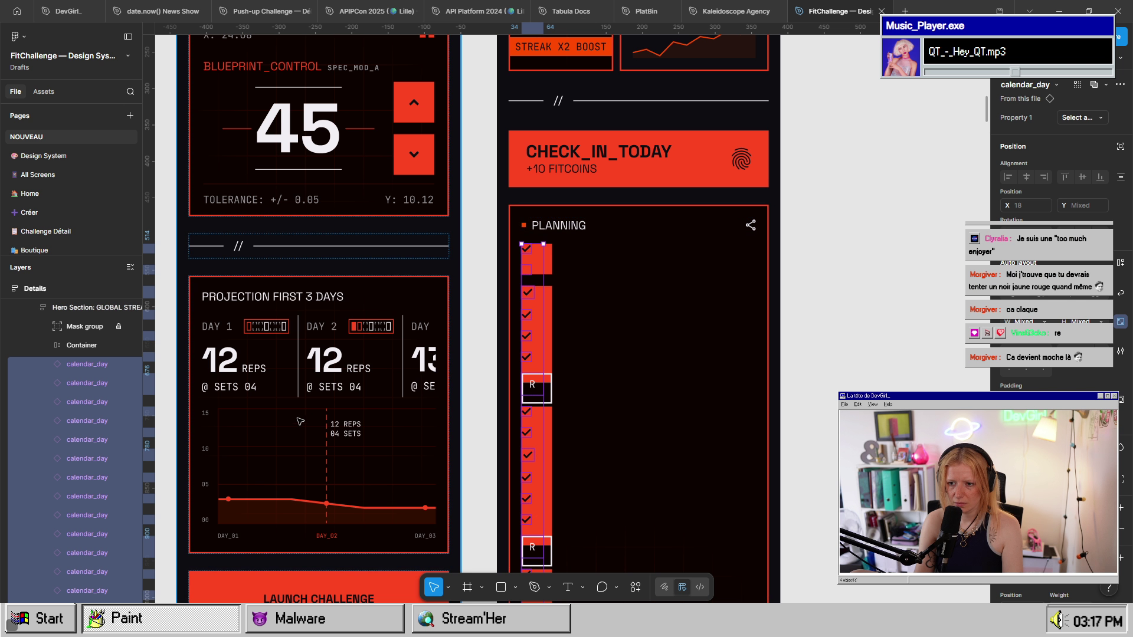
# - Expand each Planning calendar_day layer to reveal its check, cross and label contents
pyautogui.click(86, 366)
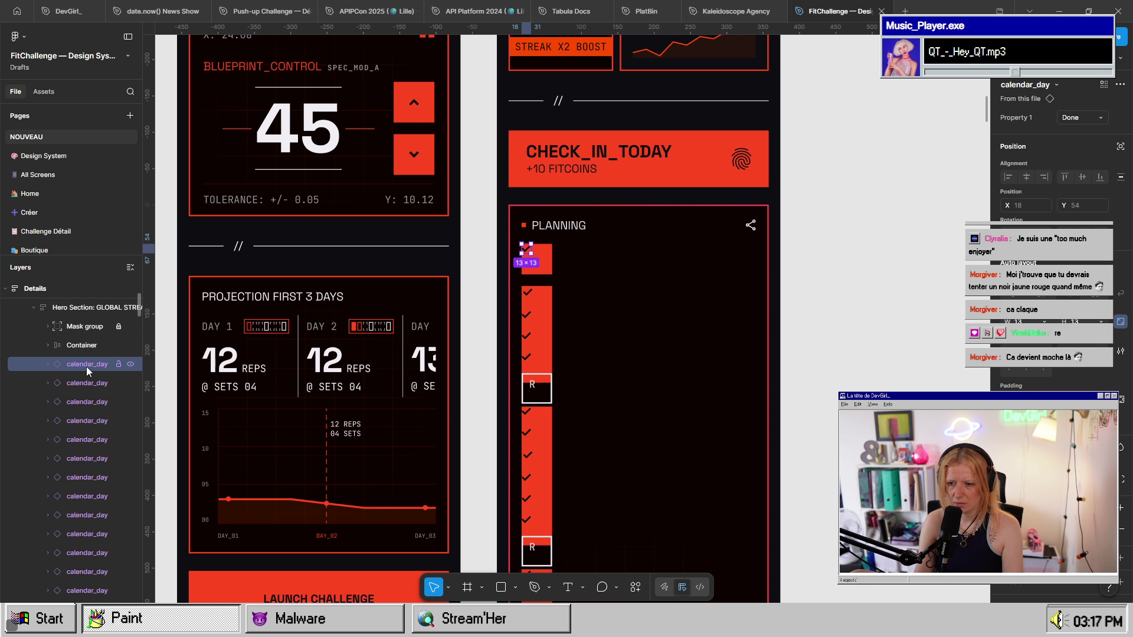
pyautogui.click(48, 367)
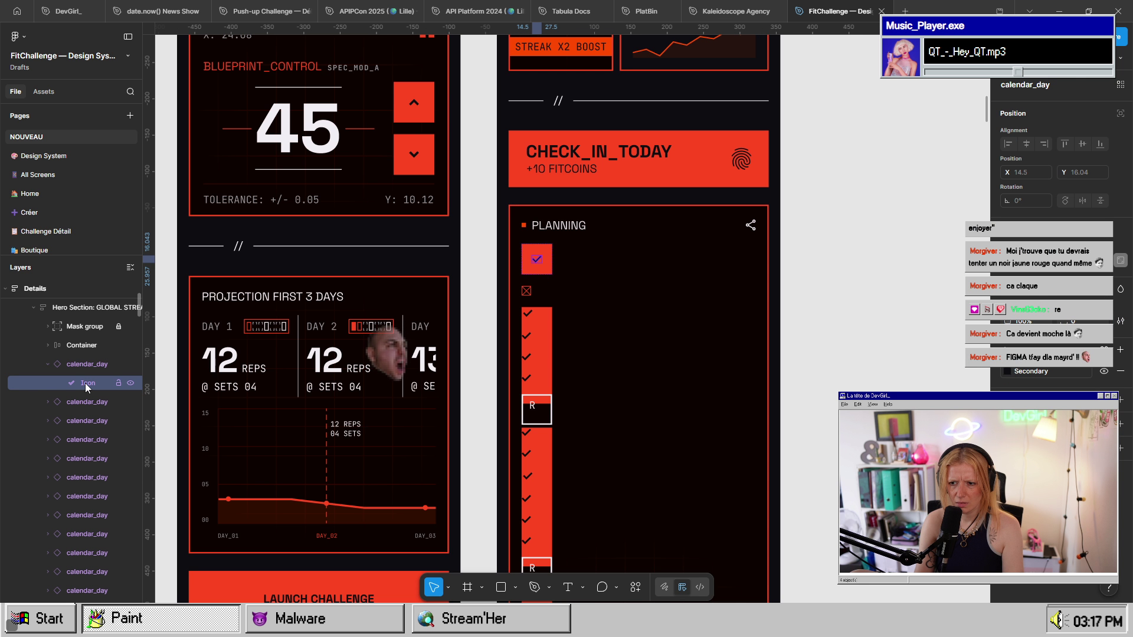
pyautogui.click(48, 402)
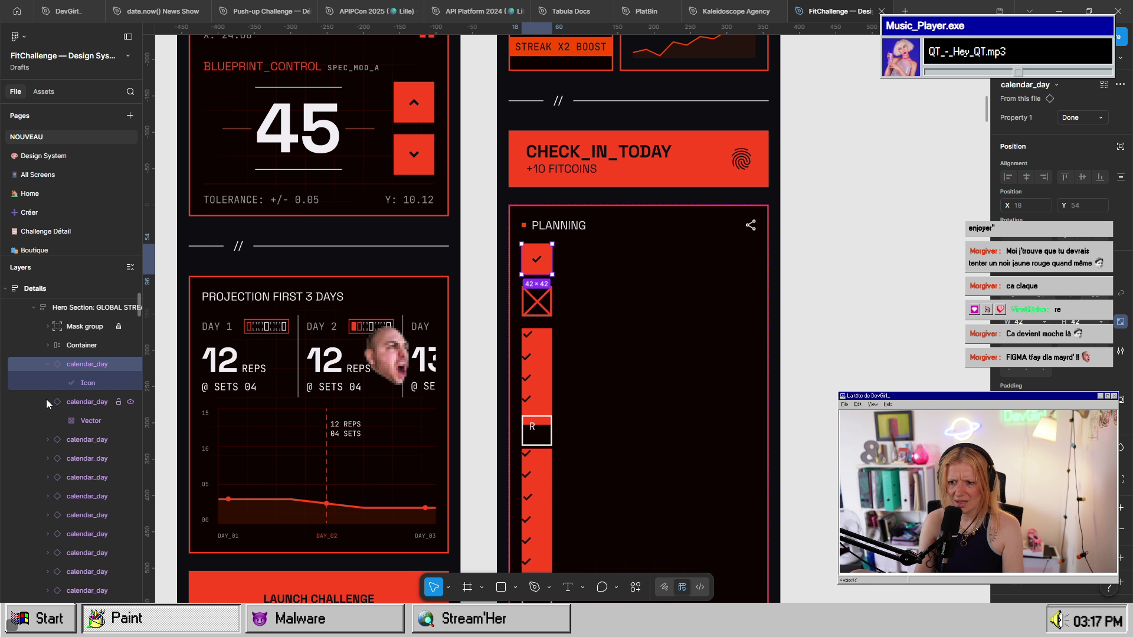
pyautogui.click(48, 440)
pyautogui.click(49, 478)
pyautogui.scroll(-2, 48, 472)
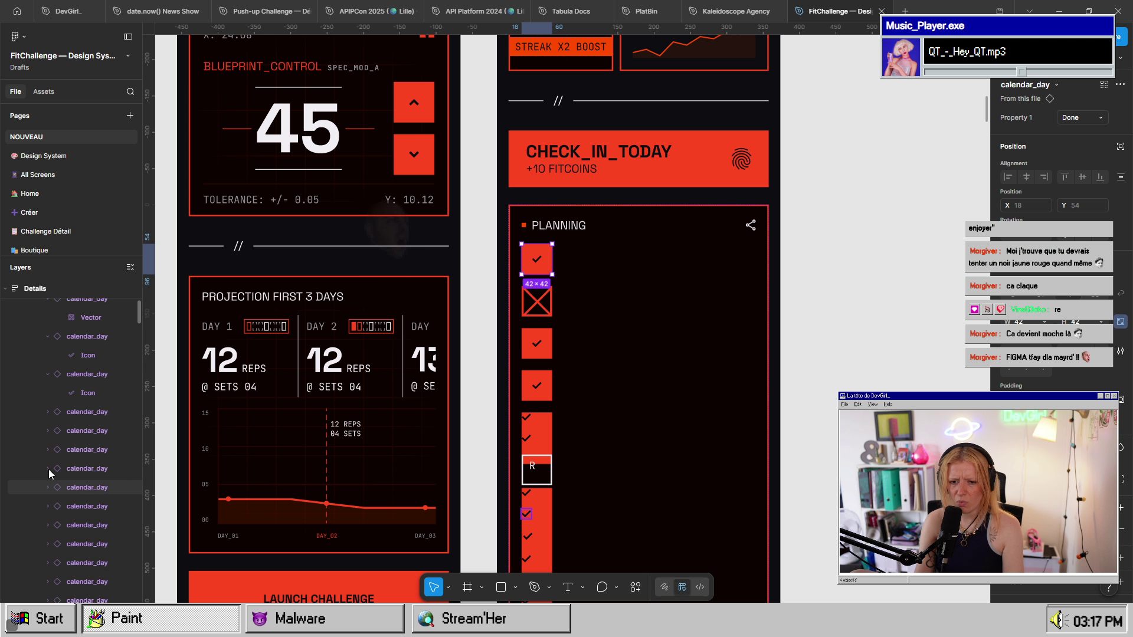
pyautogui.click(48, 458)
pyautogui.scroll(-2, 51, 462)
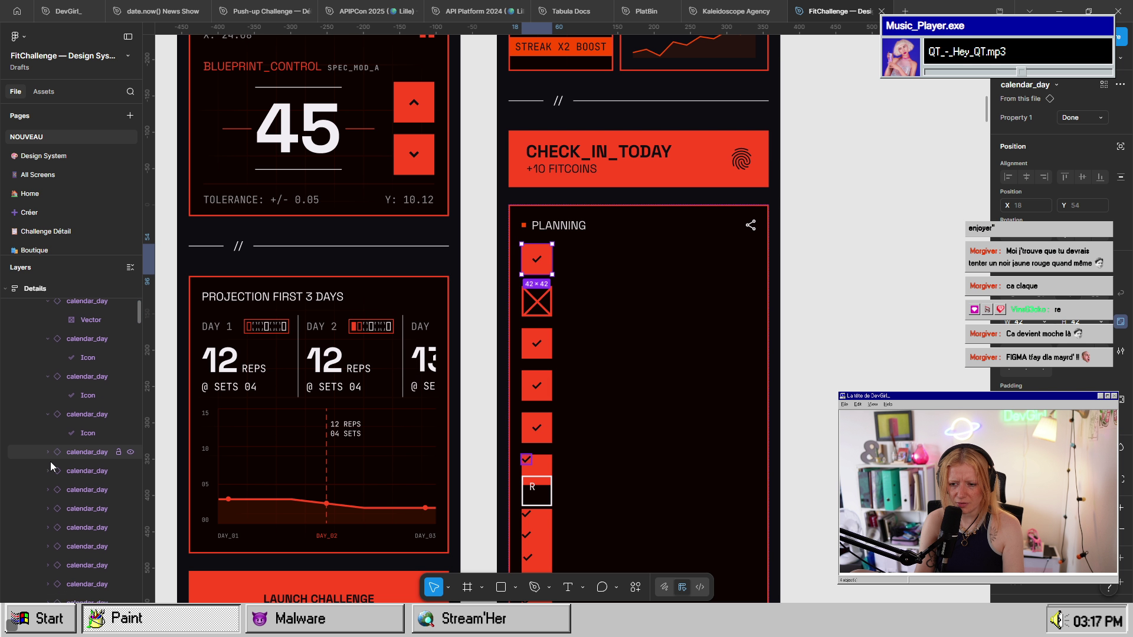
pyautogui.click(48, 440)
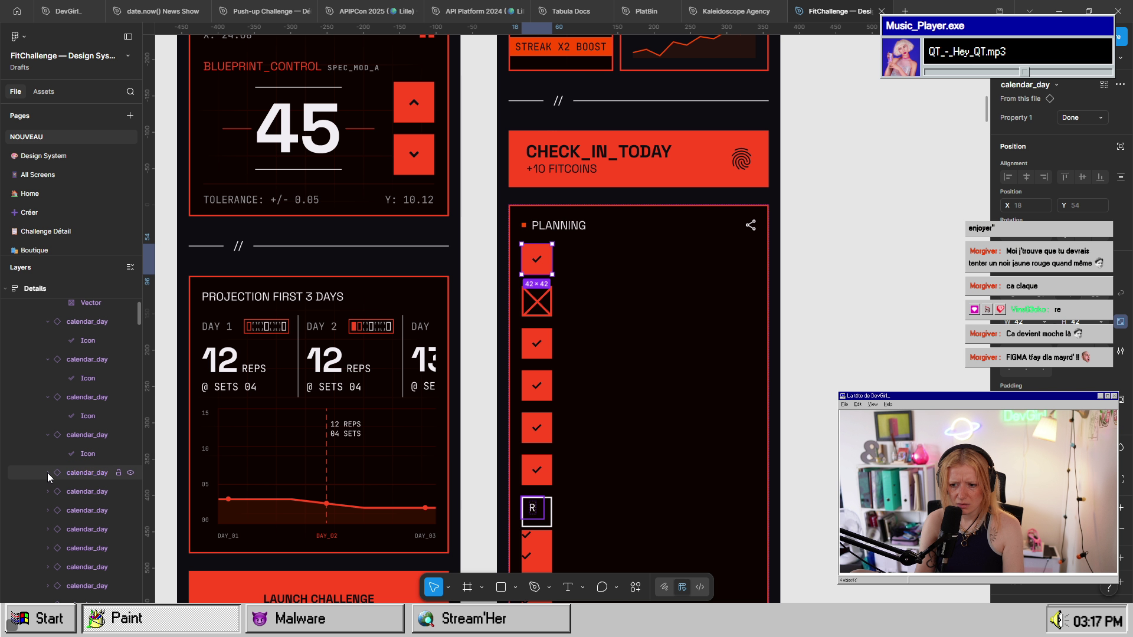
pyautogui.scroll(-1, 48, 472)
pyautogui.scroll(1, 47, 473)
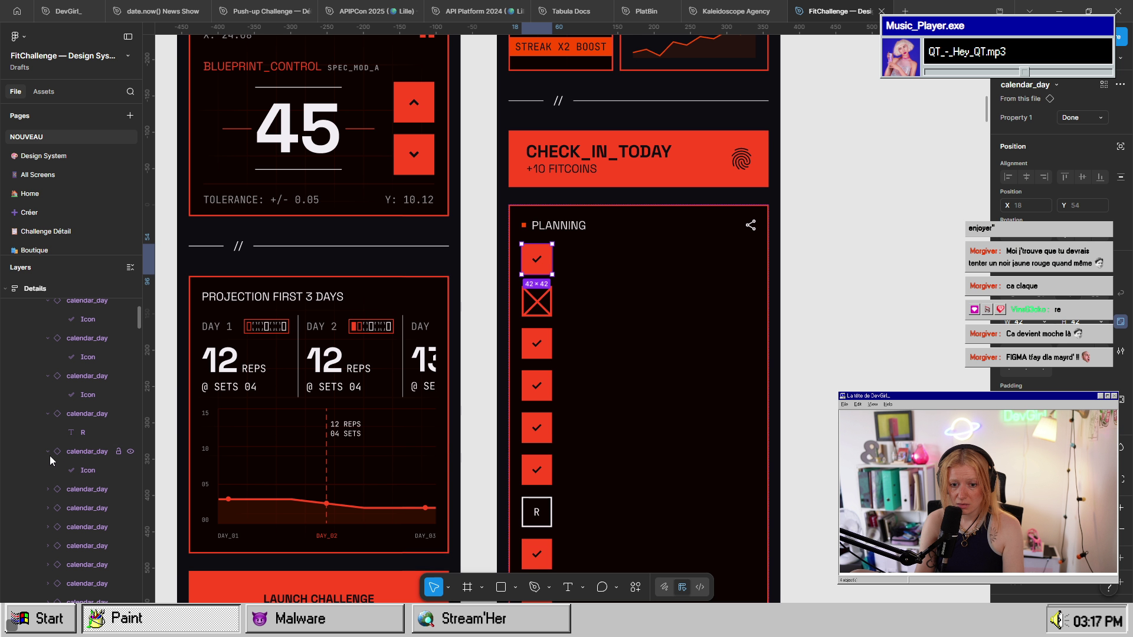
pyautogui.click(49, 452)
pyautogui.click(46, 491)
pyautogui.scroll(-2, 46, 491)
pyautogui.click(48, 469)
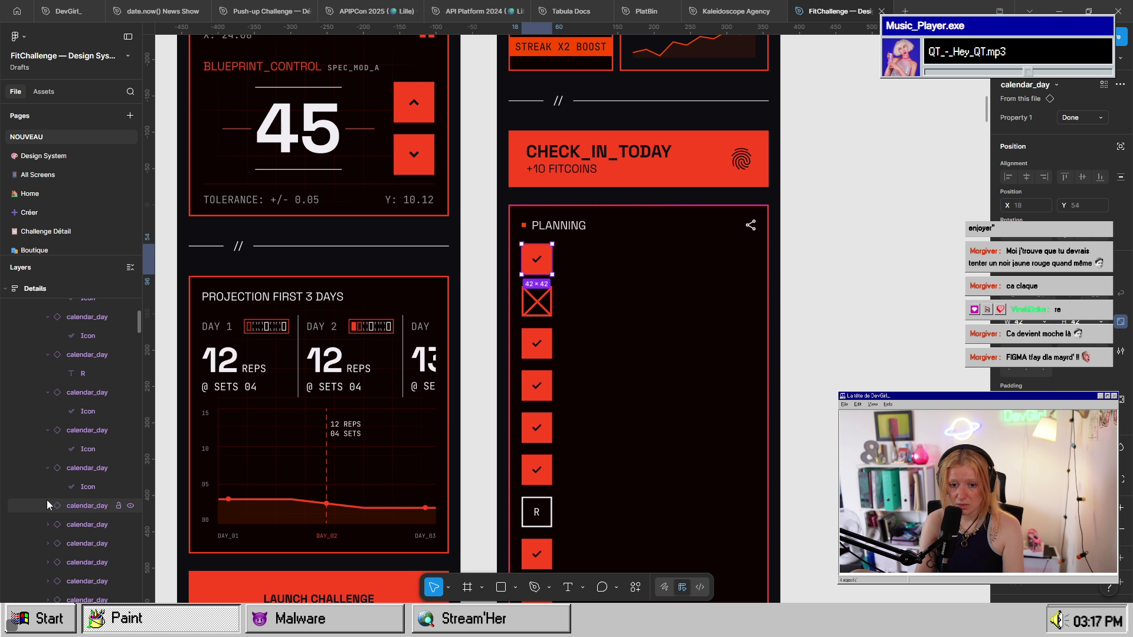
pyautogui.click(48, 505)
pyautogui.scroll(-3, 52, 515)
pyautogui.click(50, 460)
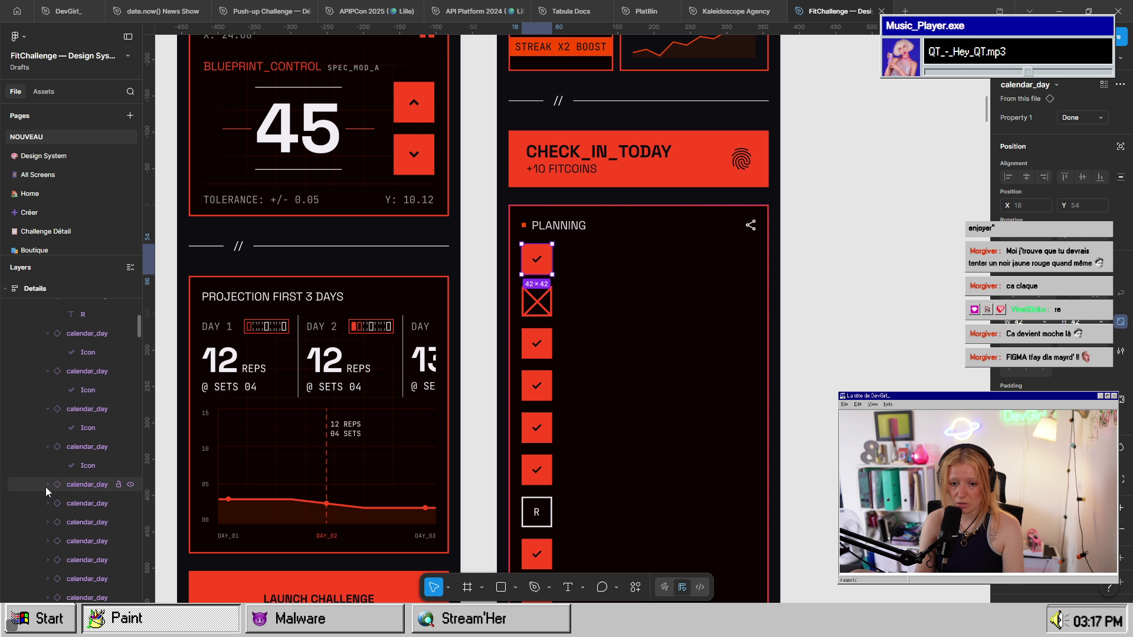
pyautogui.click(52, 507)
pyautogui.click(44, 496)
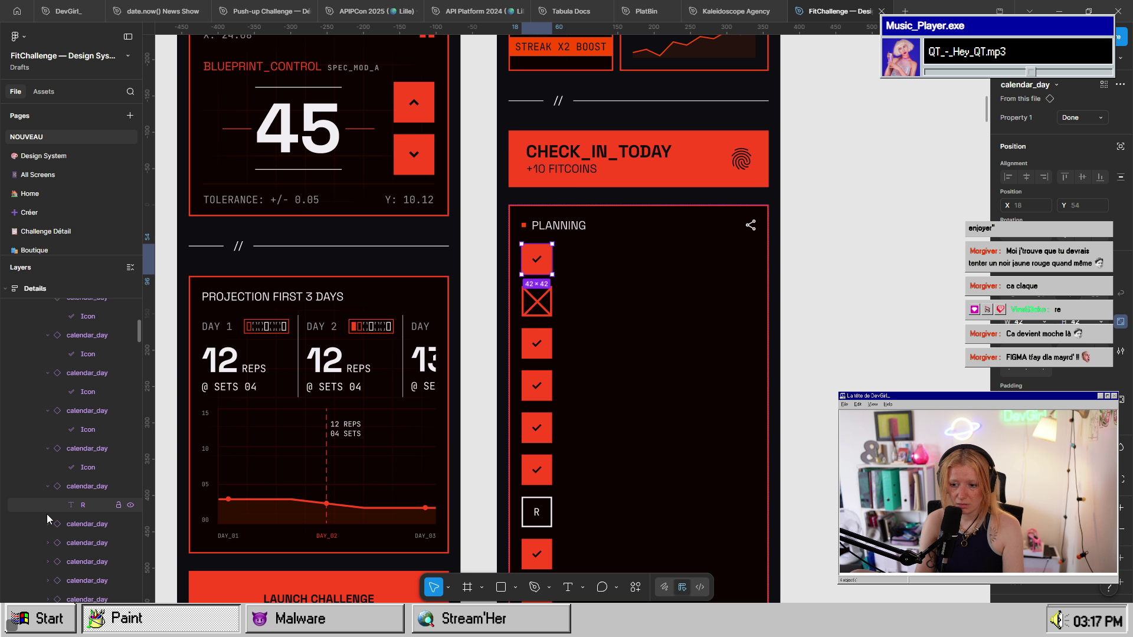
pyautogui.scroll(-3, 47, 514)
pyautogui.scroll(-2, 634, 450)
pyautogui.scroll(-5, 635, 450)
pyautogui.scroll(-2, 58, 419)
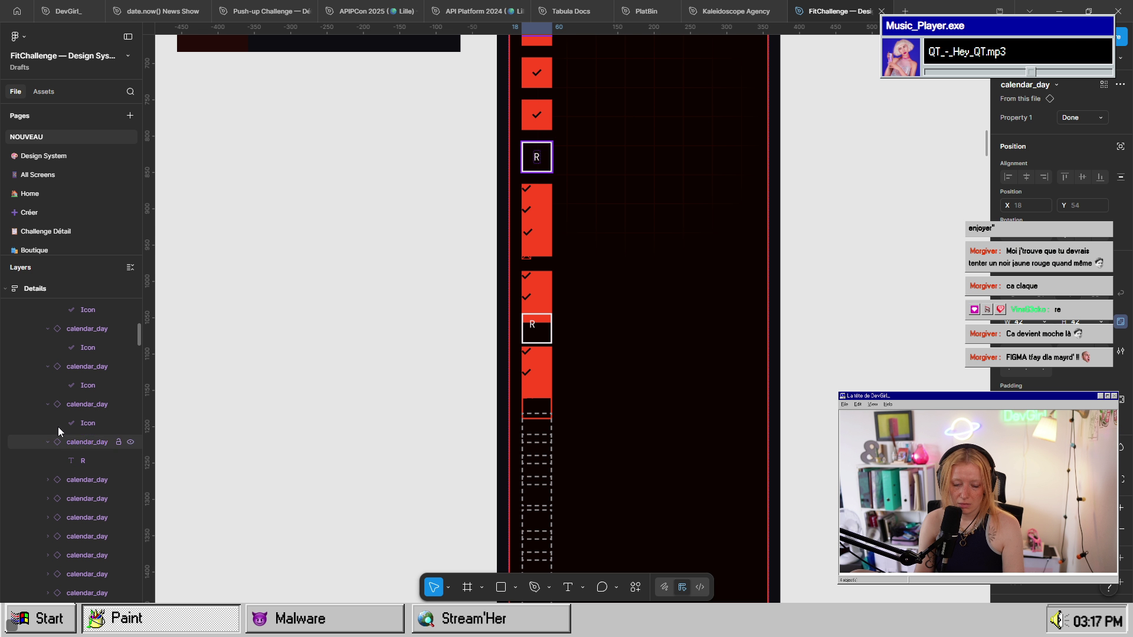
pyautogui.click(48, 439)
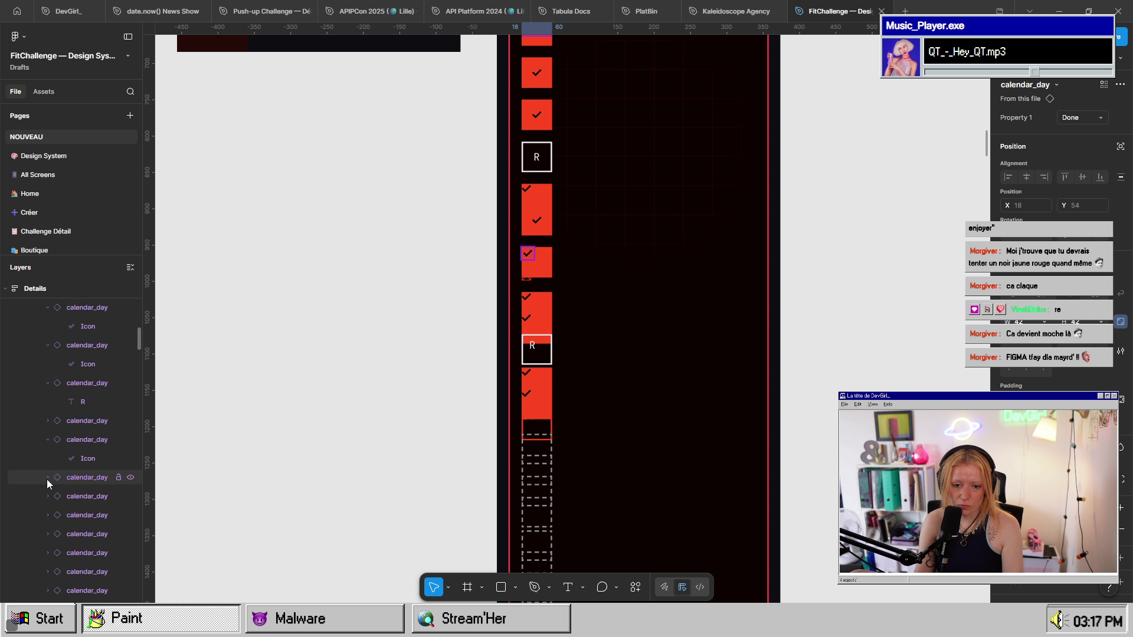
pyautogui.click(47, 477)
pyautogui.click(55, 515)
pyautogui.scroll(-4, 62, 508)
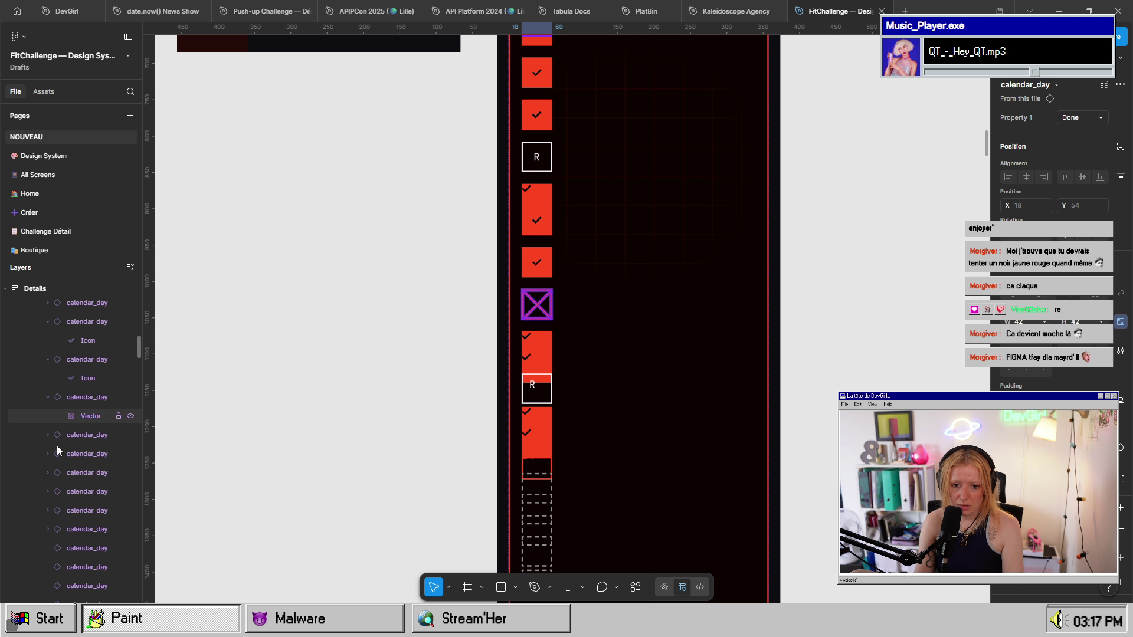
pyautogui.click(43, 437)
pyautogui.scroll(5, 65, 445)
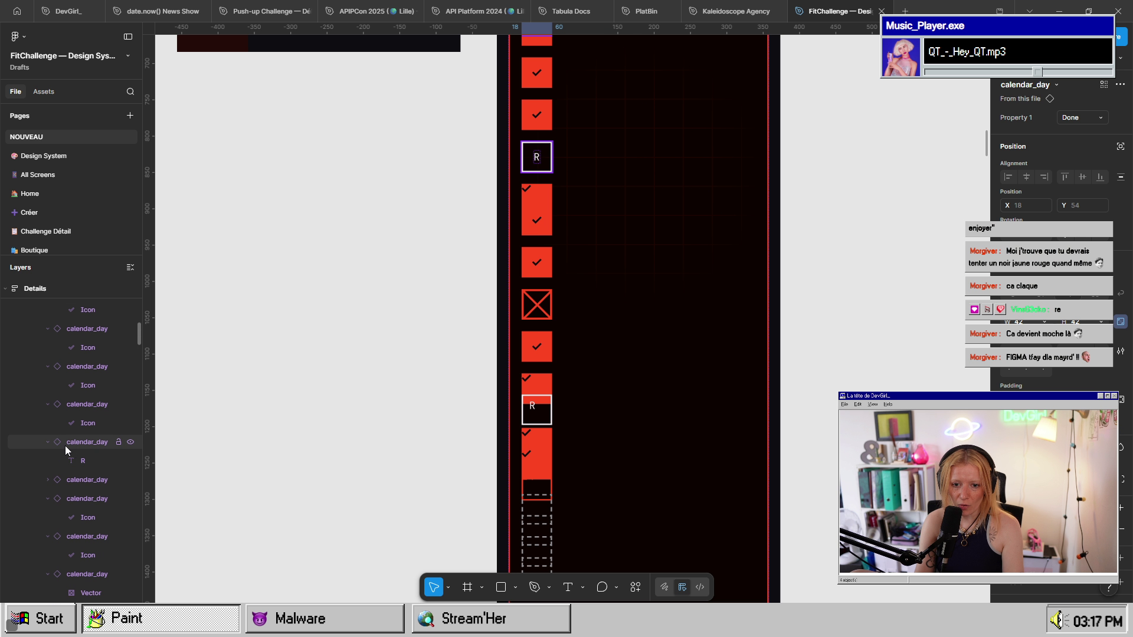
pyautogui.click(48, 480)
pyautogui.scroll(-4, 72, 480)
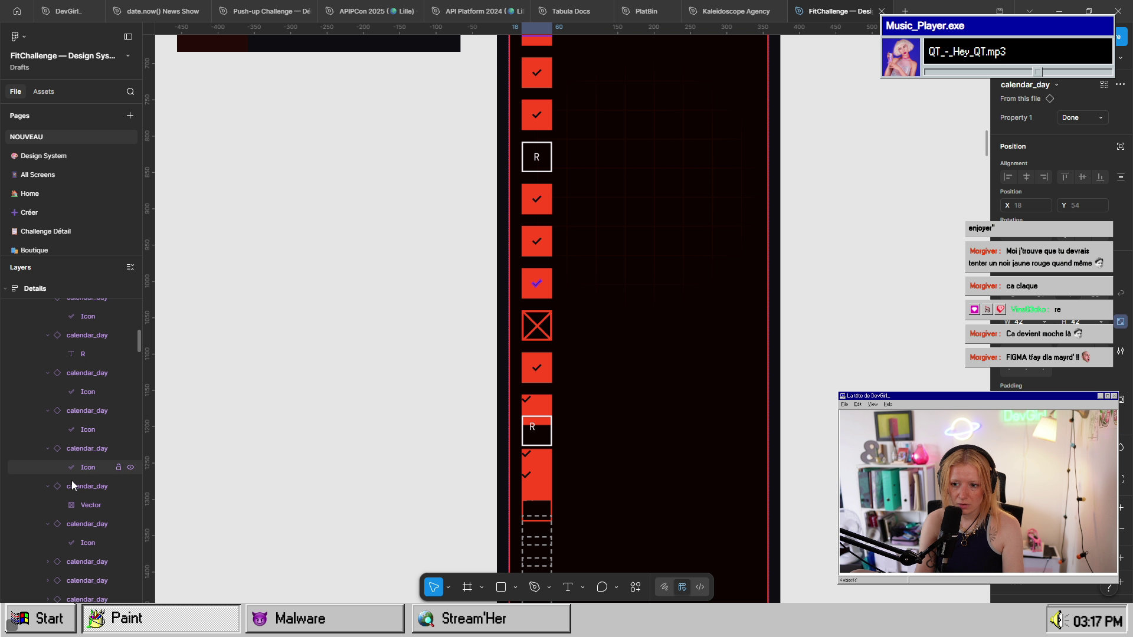
pyautogui.scroll(-4, 69, 480)
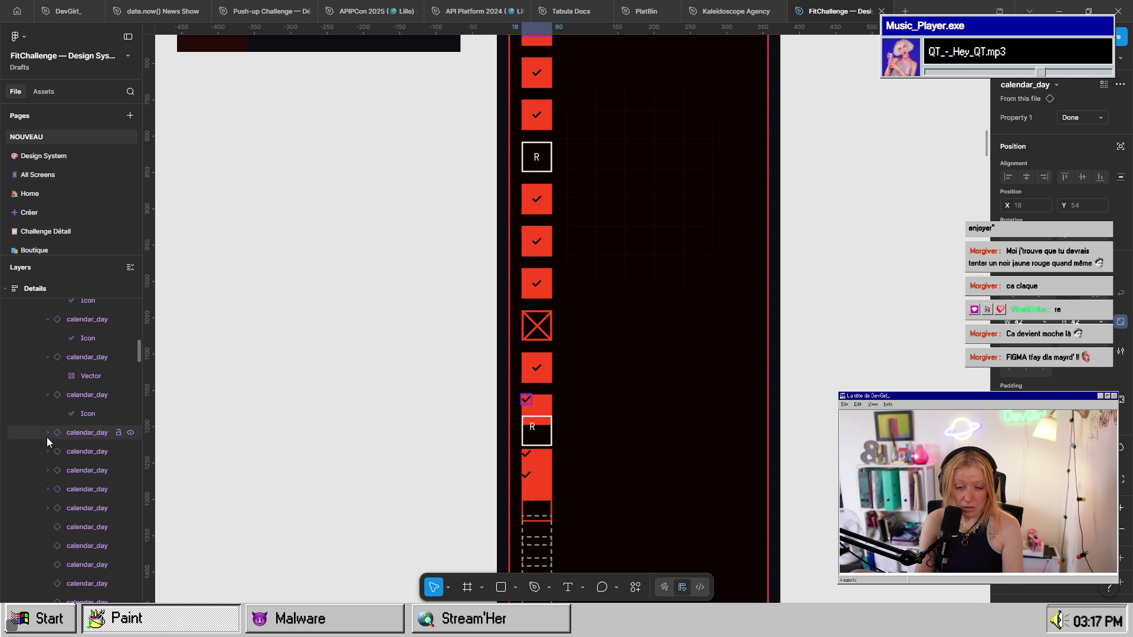
pyautogui.click(47, 435)
pyautogui.click(52, 456)
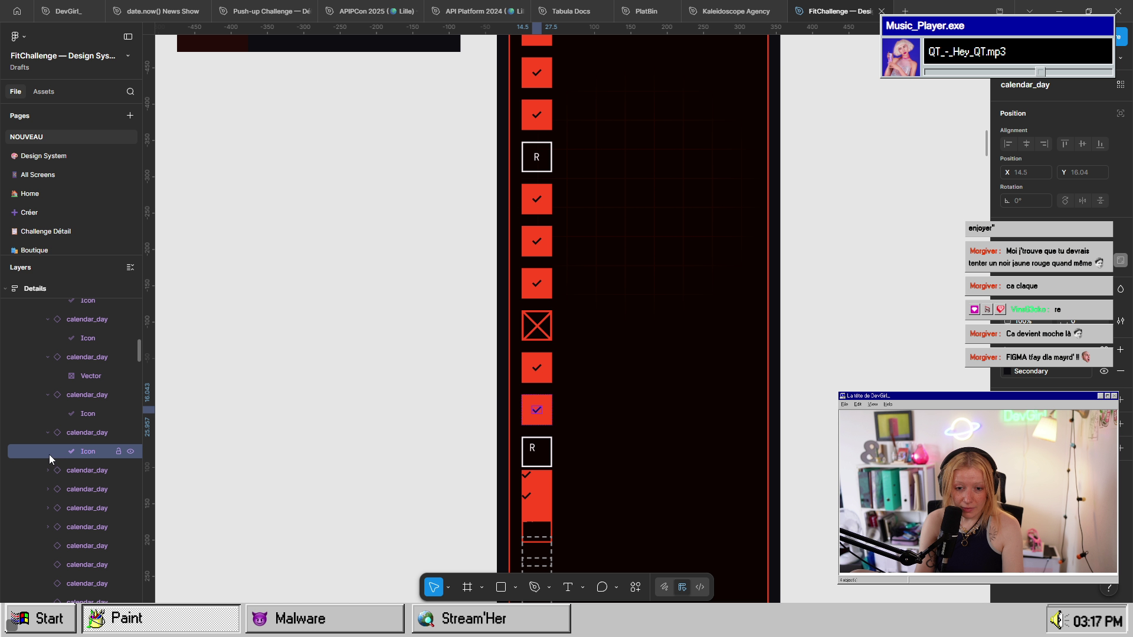
pyautogui.scroll(-4, 48, 454)
pyautogui.click(48, 353)
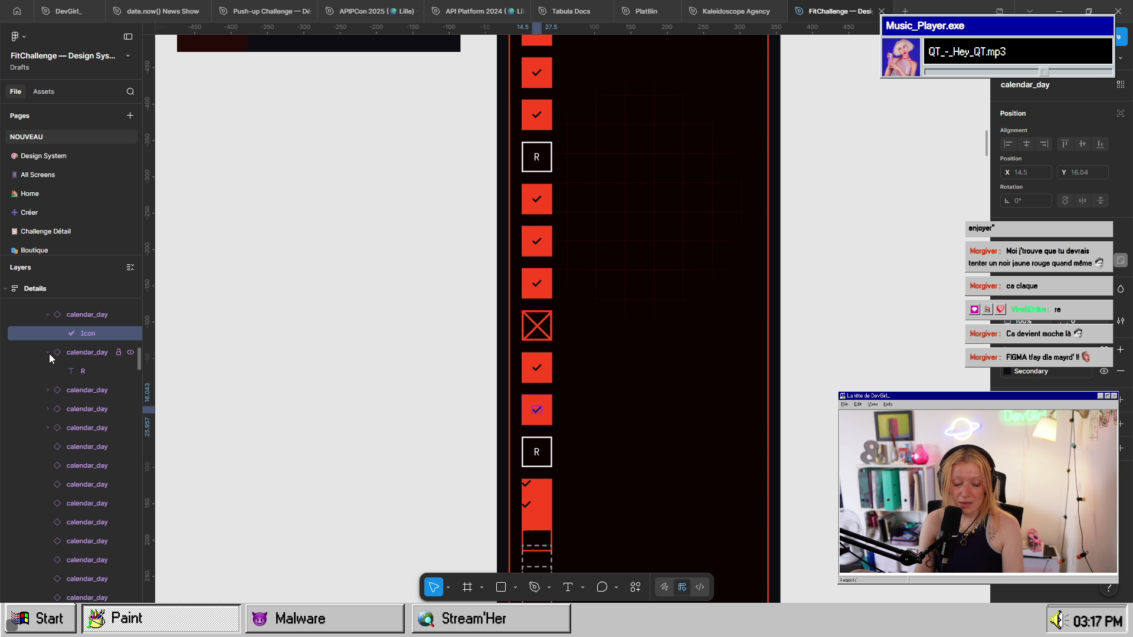
pyautogui.click(47, 390)
pyautogui.click(43, 428)
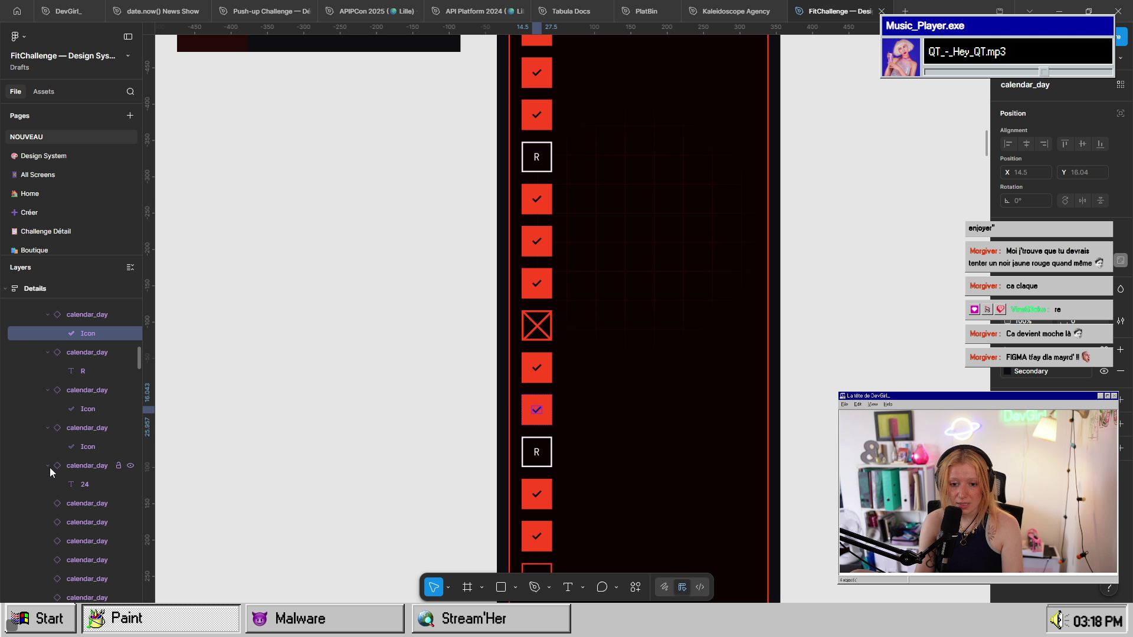
pyautogui.click(49, 467)
pyautogui.scroll(-1, 116, 516)
pyautogui.scroll(-8, 584, 487)
pyautogui.scroll(2, 584, 490)
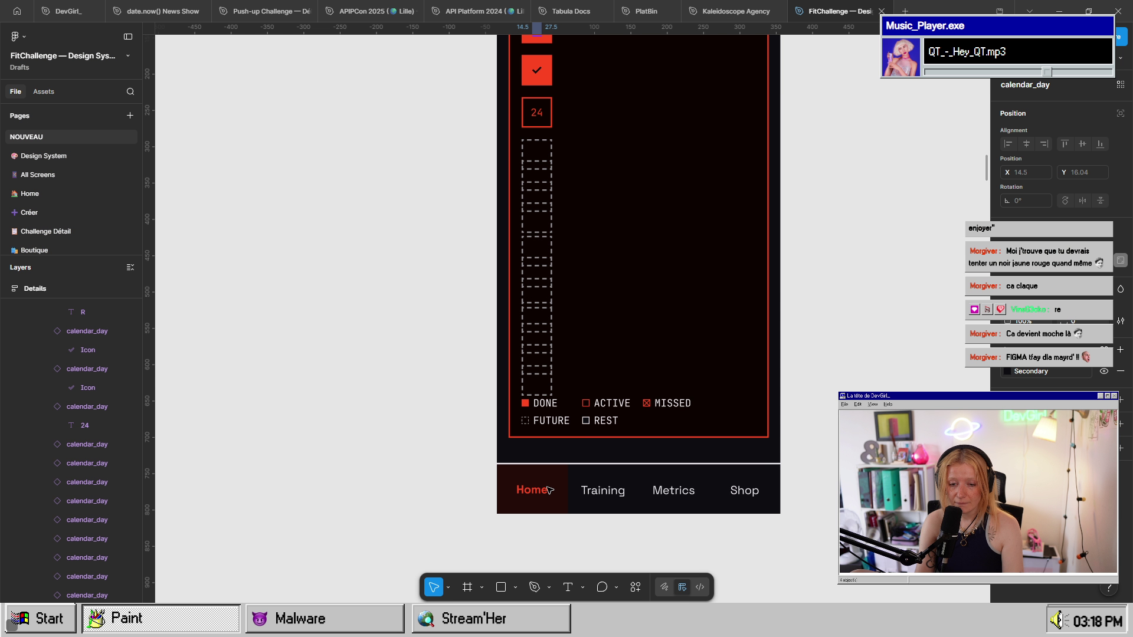
# - Select all the Planning calendar_day cells, from the first day to the last
pyautogui.click(80, 444)
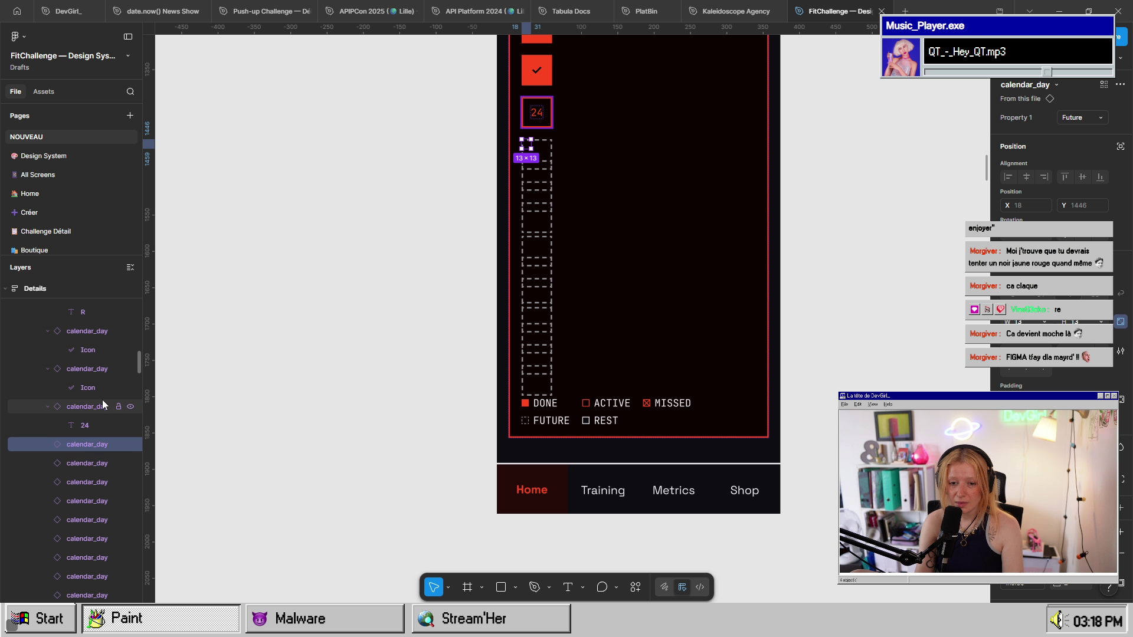
pyautogui.click(96, 407)
pyautogui.click(91, 444)
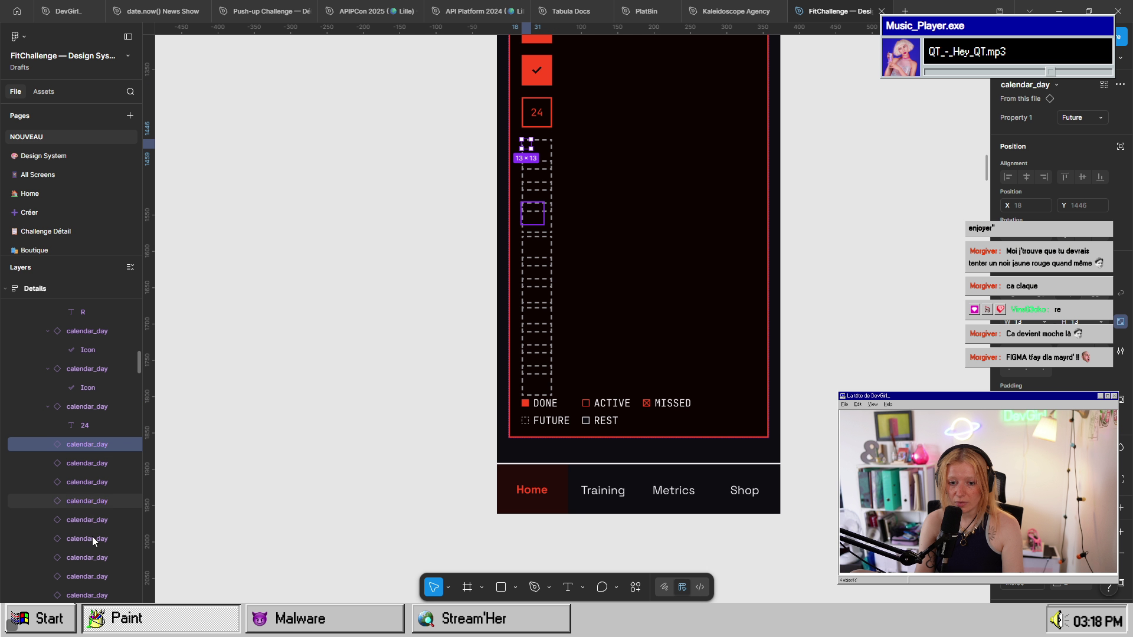
pyautogui.scroll(-4, 89, 534)
pyautogui.keyDown('shift'); pyautogui.click(90, 456); pyautogui.keyUp('shift')
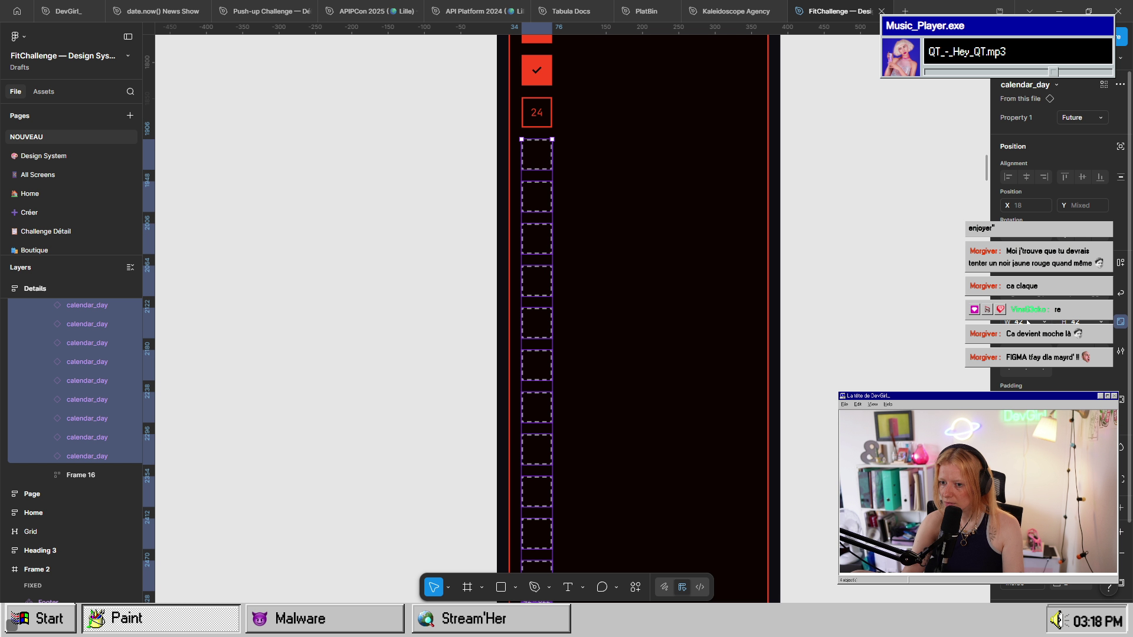
pyautogui.click(899, 376)
pyautogui.scroll(-5, 701, 424)
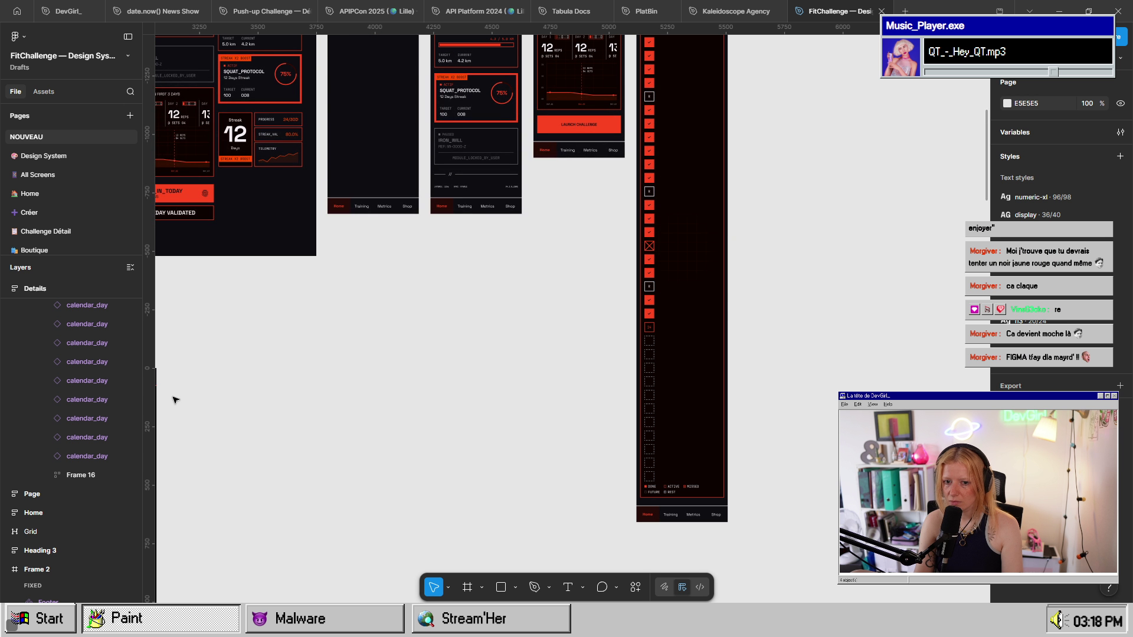
pyautogui.click(84, 454)
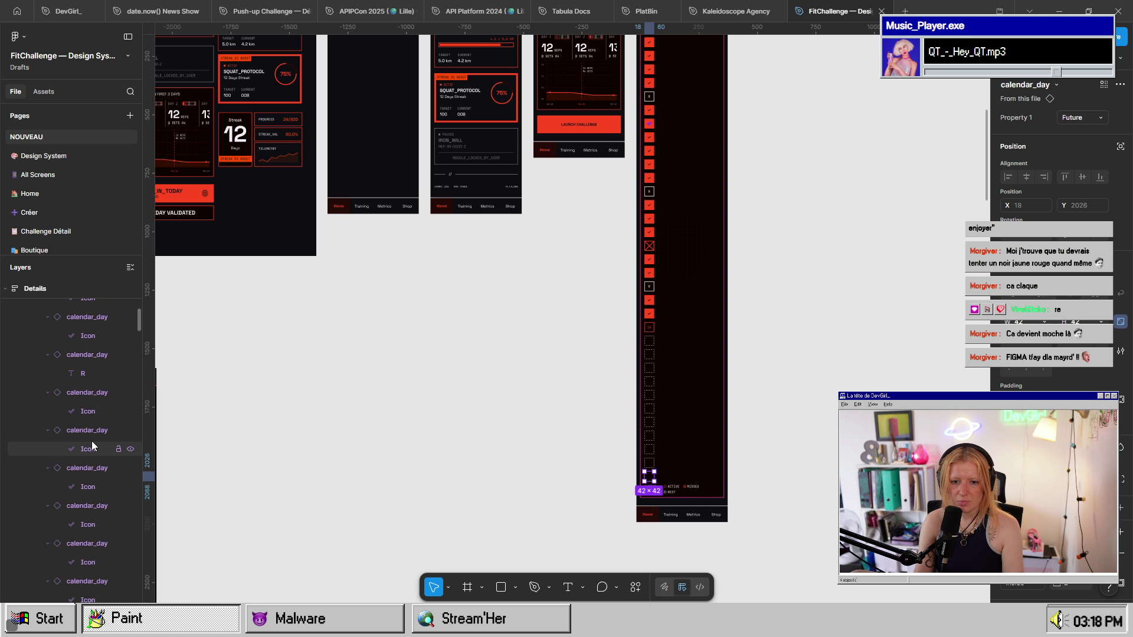
pyautogui.scroll(5, 91, 441)
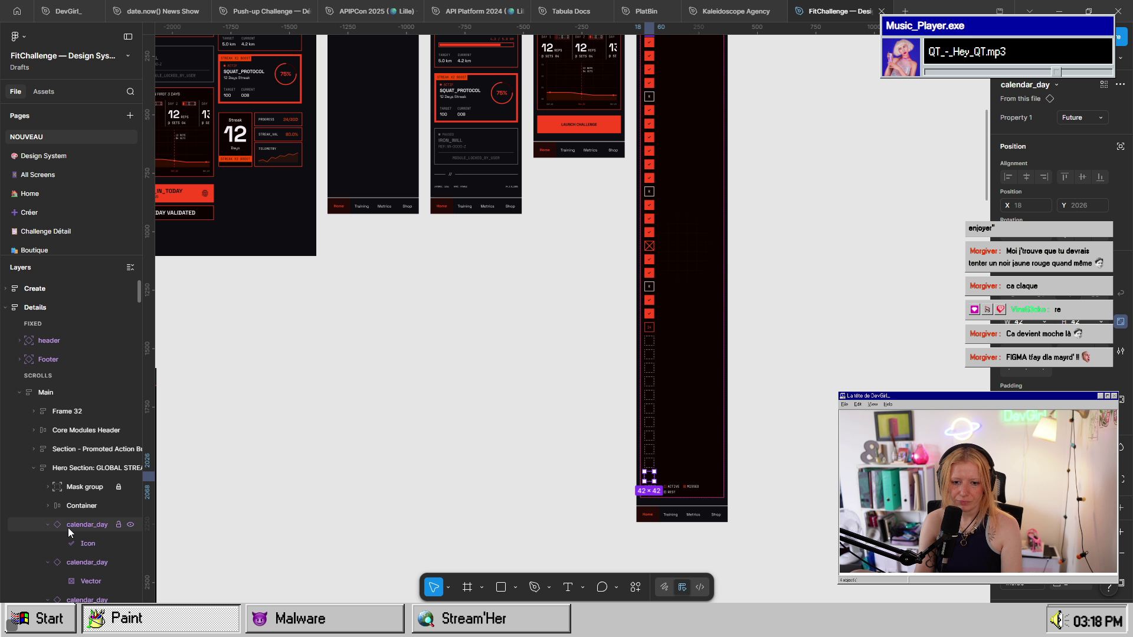
pyautogui.keyDown('shift'); pyautogui.click(69, 525); pyautogui.keyUp('shift')
pyautogui.scroll(5, 739, 381)
pyautogui.scroll(8, 771, 400)
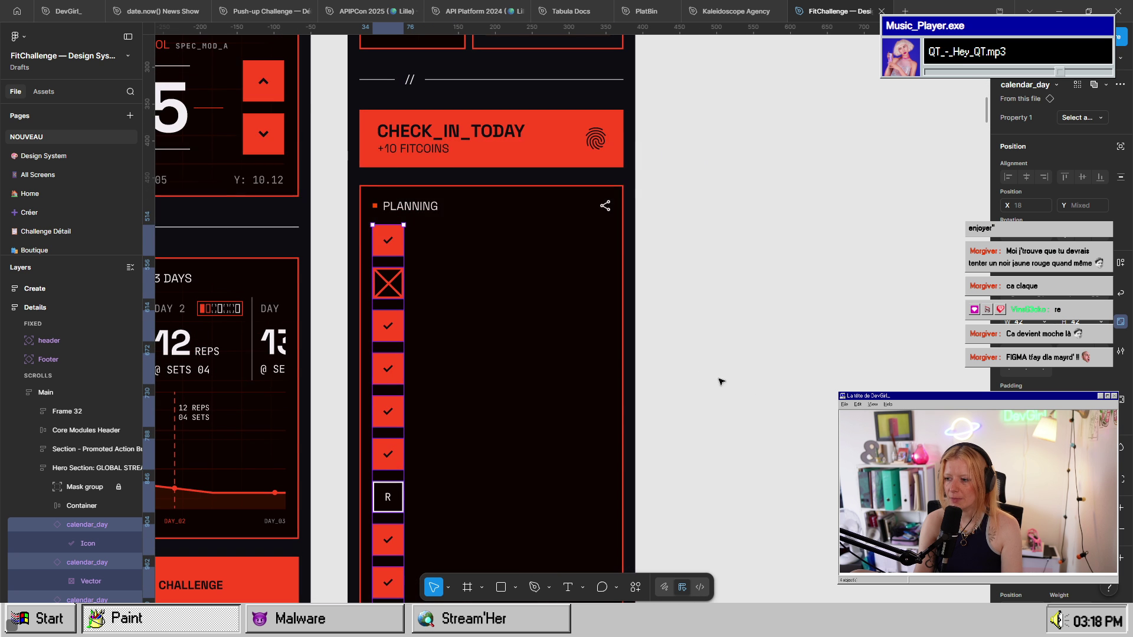
# - Select the days' parent frame and switch its auto layout to Grid with seven columns
pyautogui.hotkey('shift', 'Return')
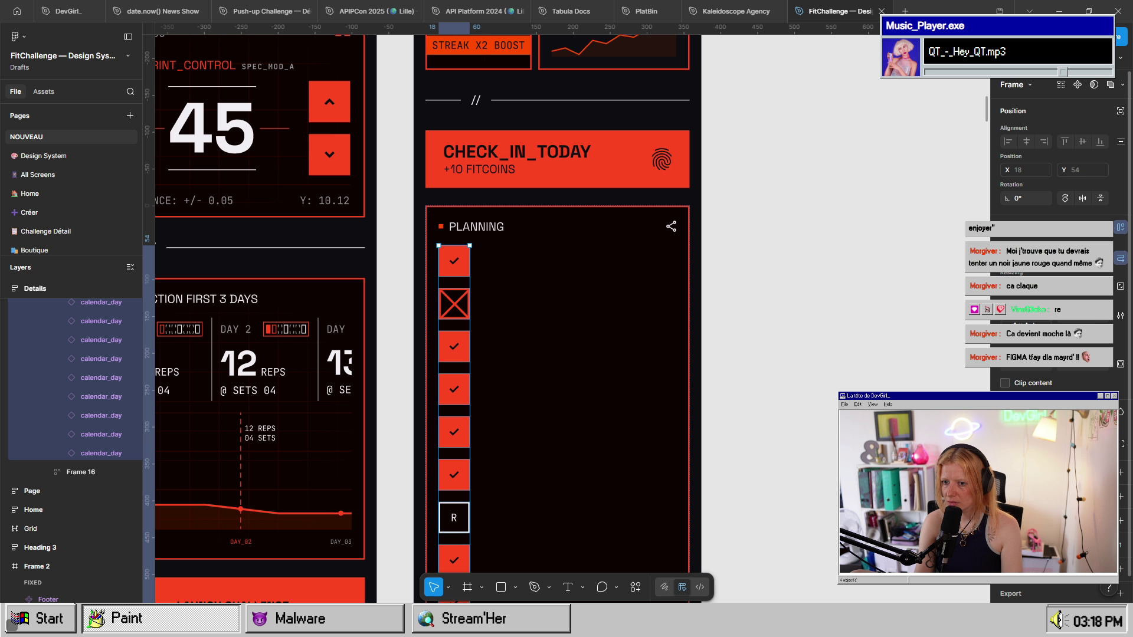
pyautogui.scroll(-3, 1054, 323)
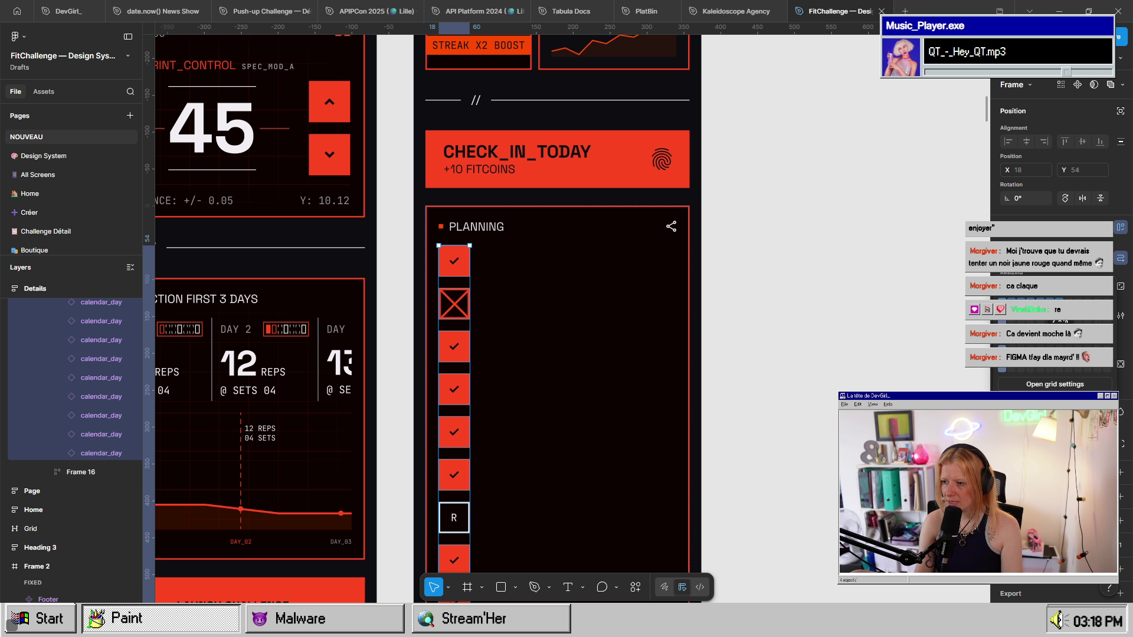
pyautogui.click(1038, 330)
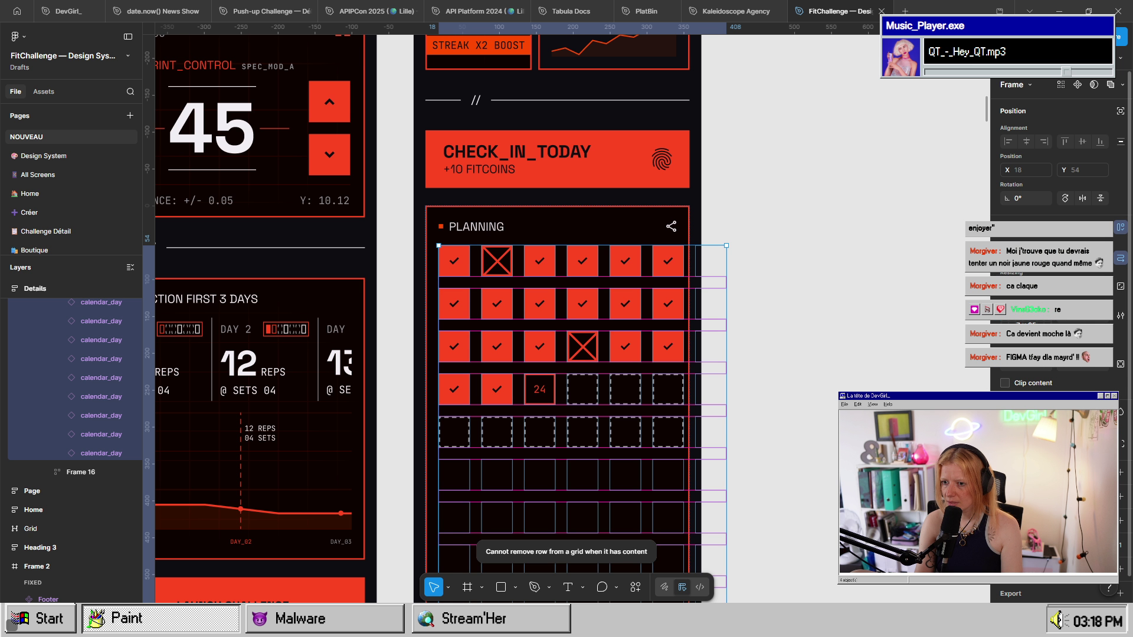
pyautogui.scroll(-10, 829, 402)
pyautogui.scroll(10, 829, 401)
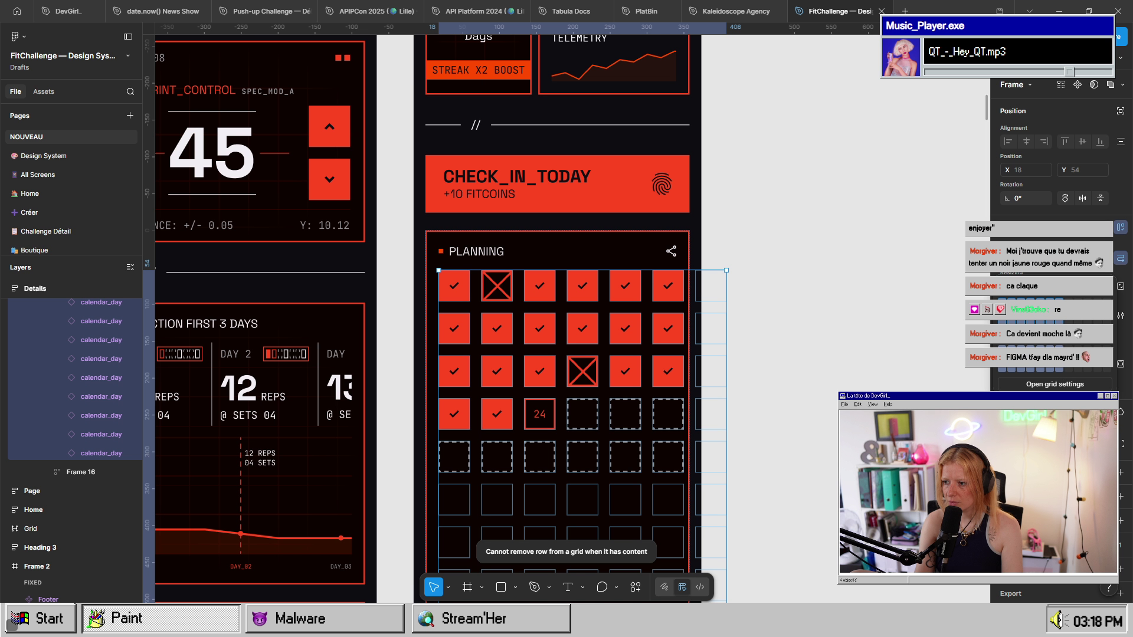
pyautogui.hotkey('ctrl', 'z')
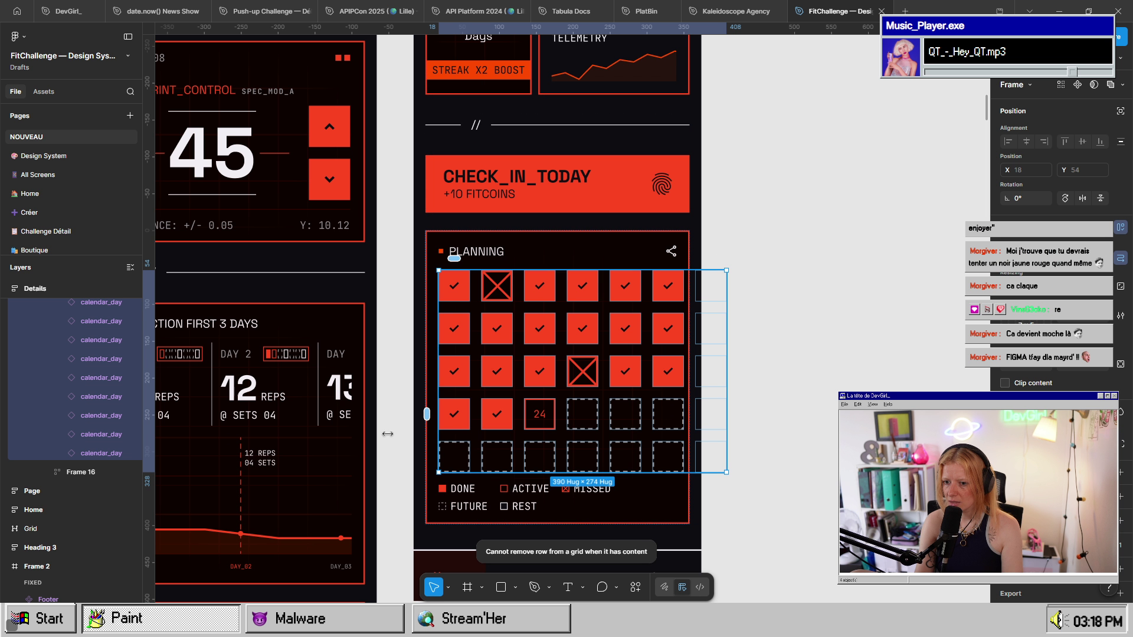
pyautogui.click(100, 453)
pyautogui.scroll(10, 99, 431)
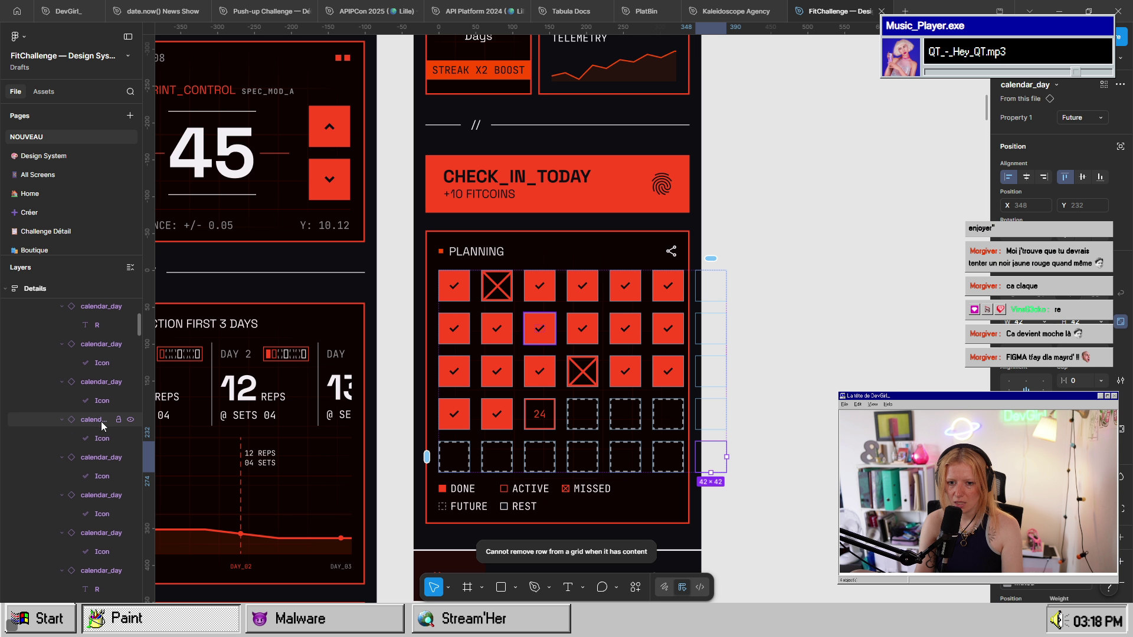
pyautogui.scroll(-4, 102, 425)
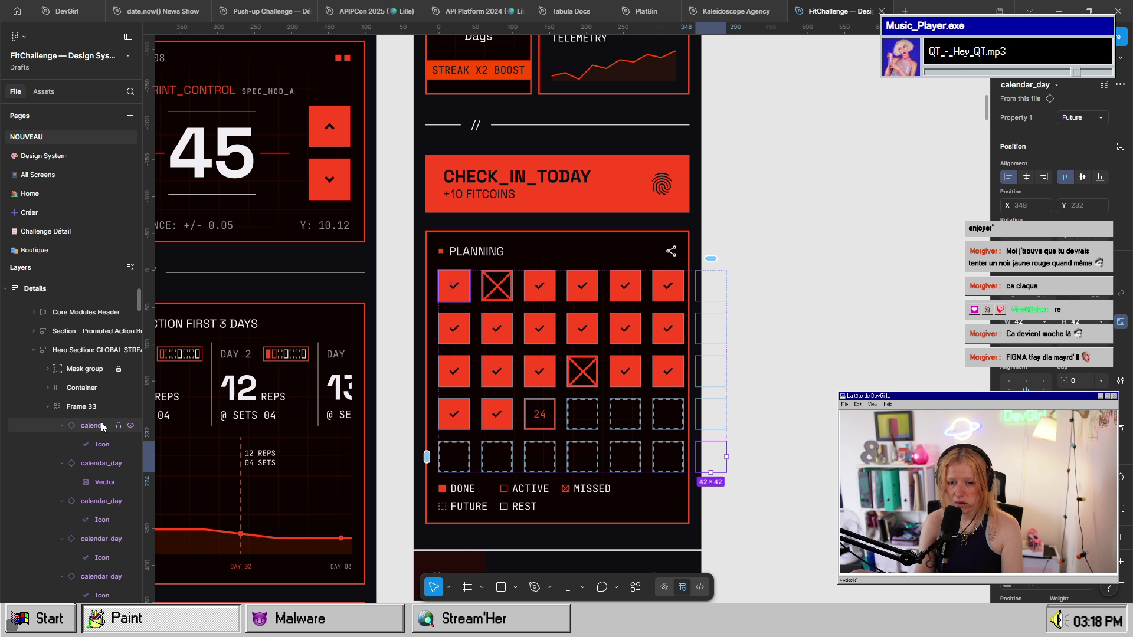
pyautogui.keyDown('shift'); pyautogui.click(101, 424); pyautogui.keyUp('shift')
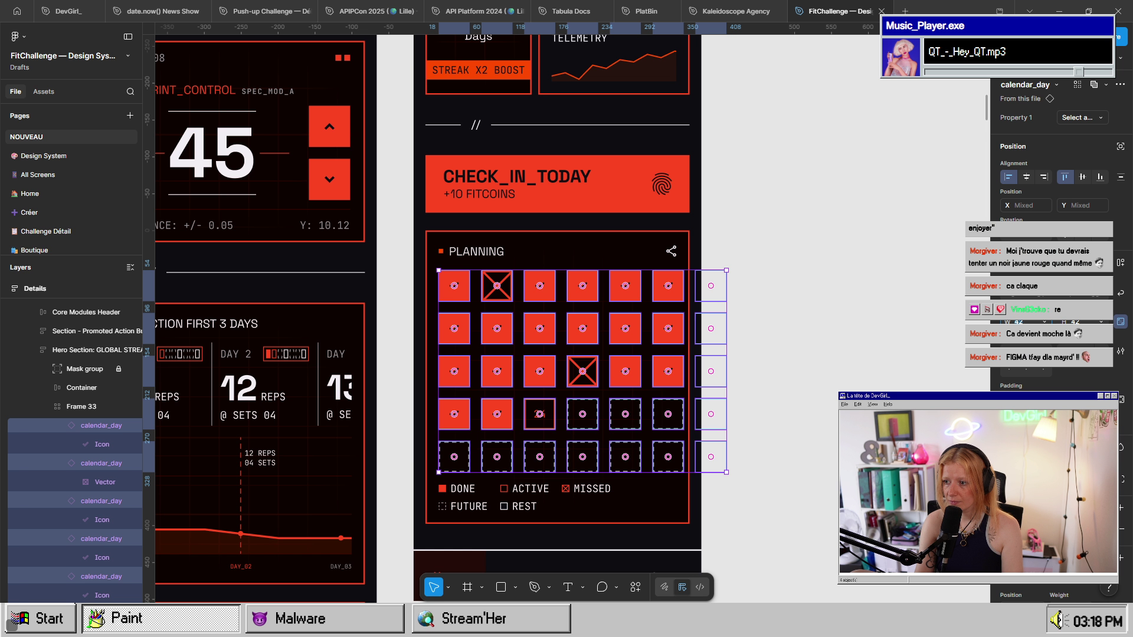
pyautogui.write('40')
pyautogui.press('Return')
pyautogui.press('Down')
pyautogui.press('Down')
pyautogui.press('Down')
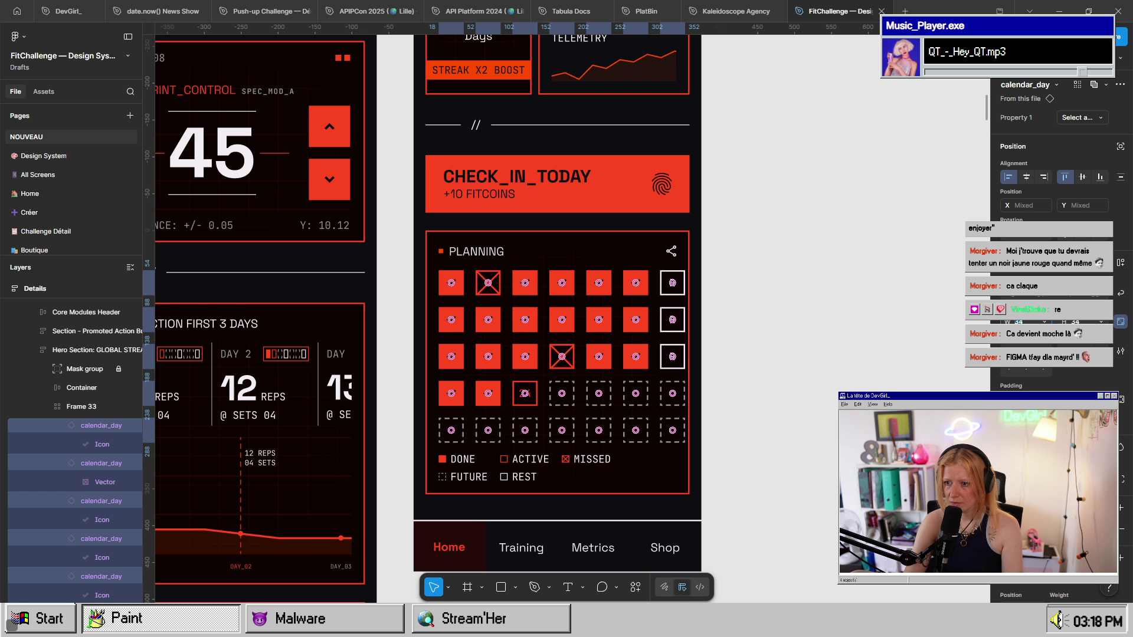
pyautogui.press('Down')
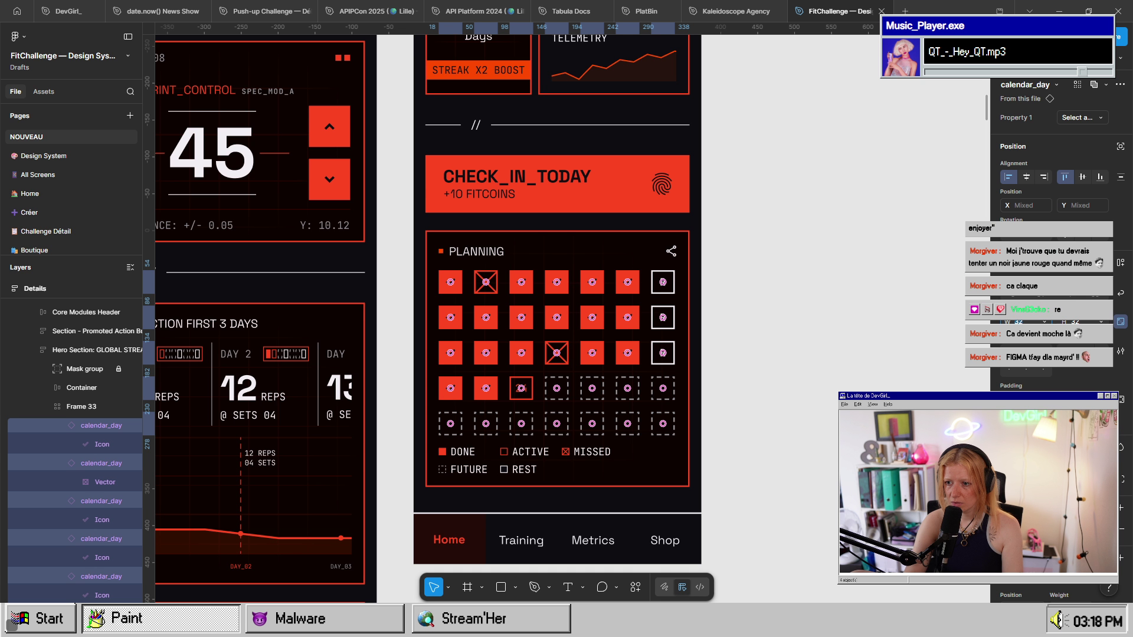
pyautogui.press('Escape')
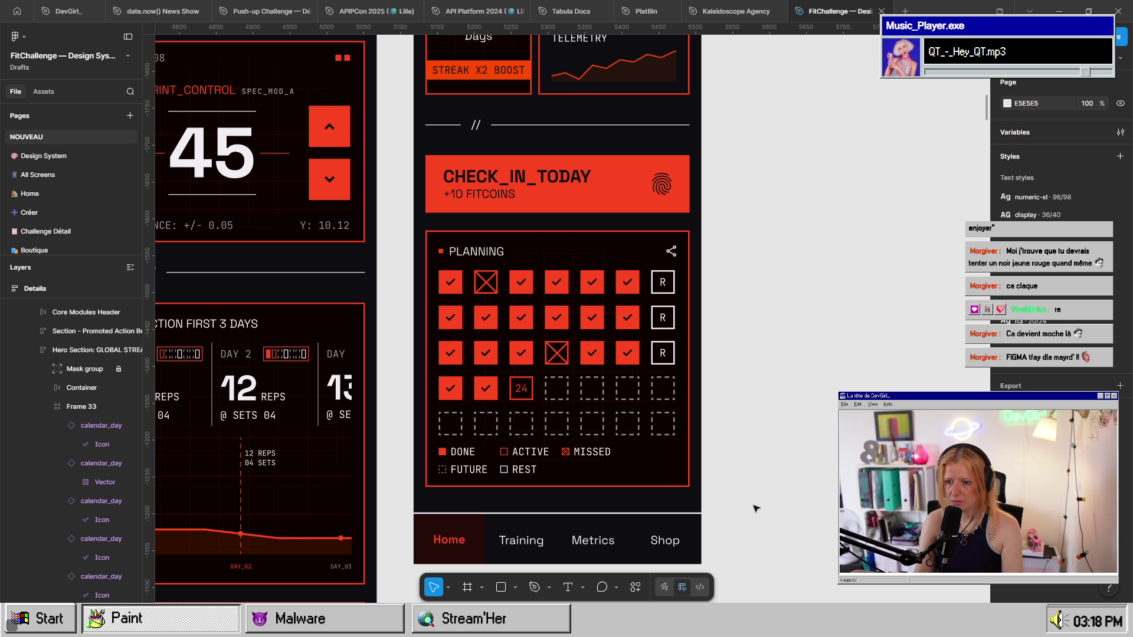
pyautogui.scroll(3, 488, 427)
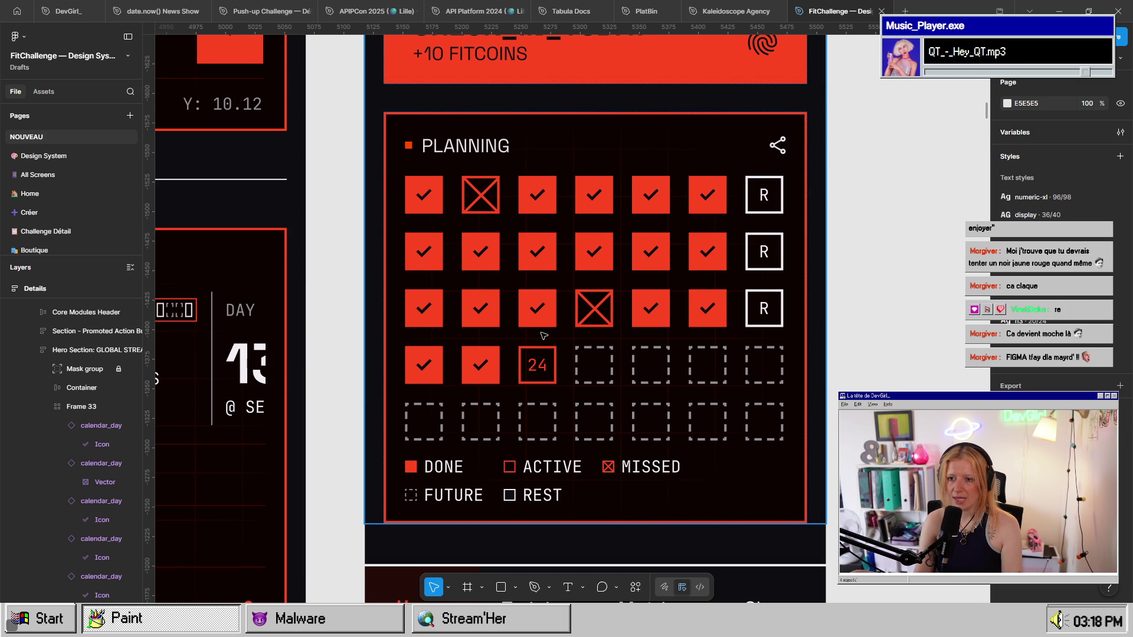
pyautogui.click(570, 338)
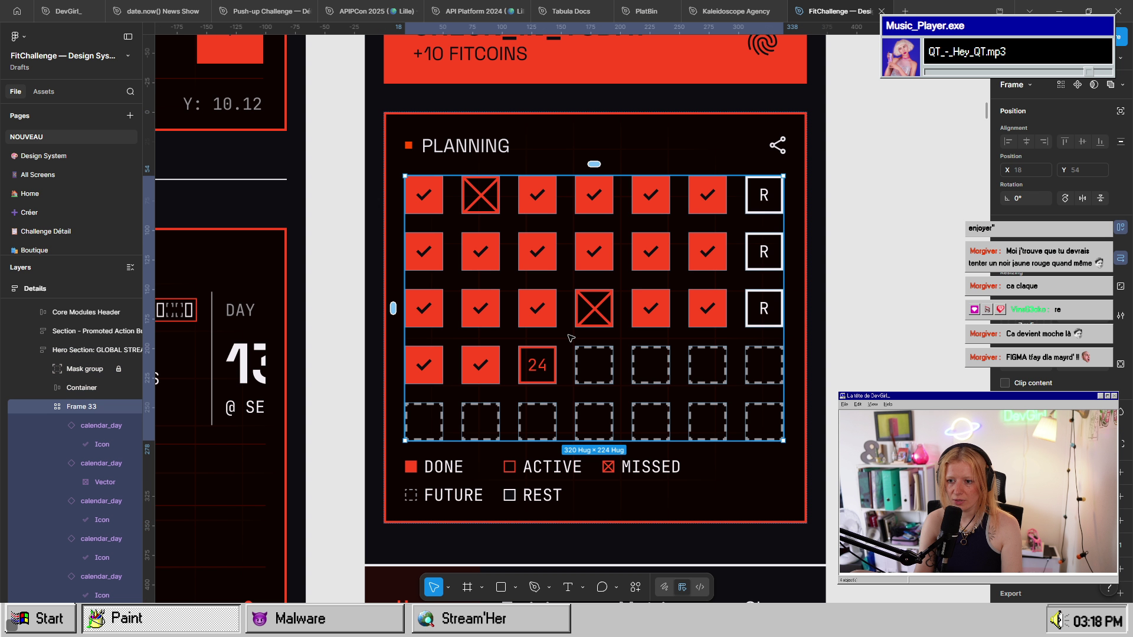
pyautogui.press('Escape')
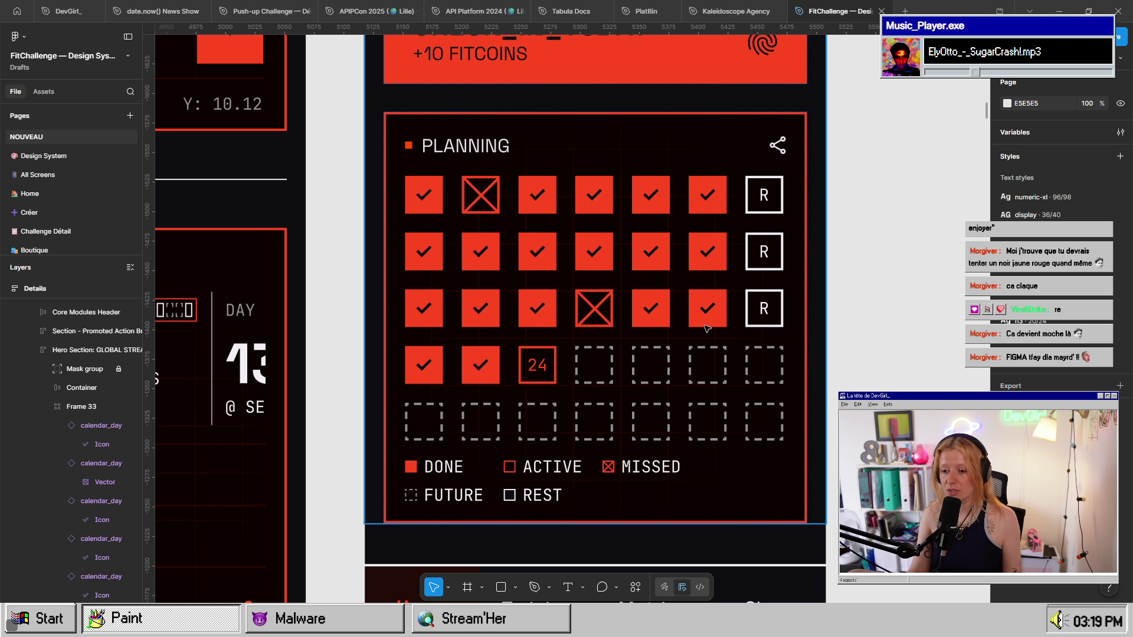
# - Delete the broken PLANNING card and paste the copied finished card in its place
pyautogui.scroll(-5, 553, 406)
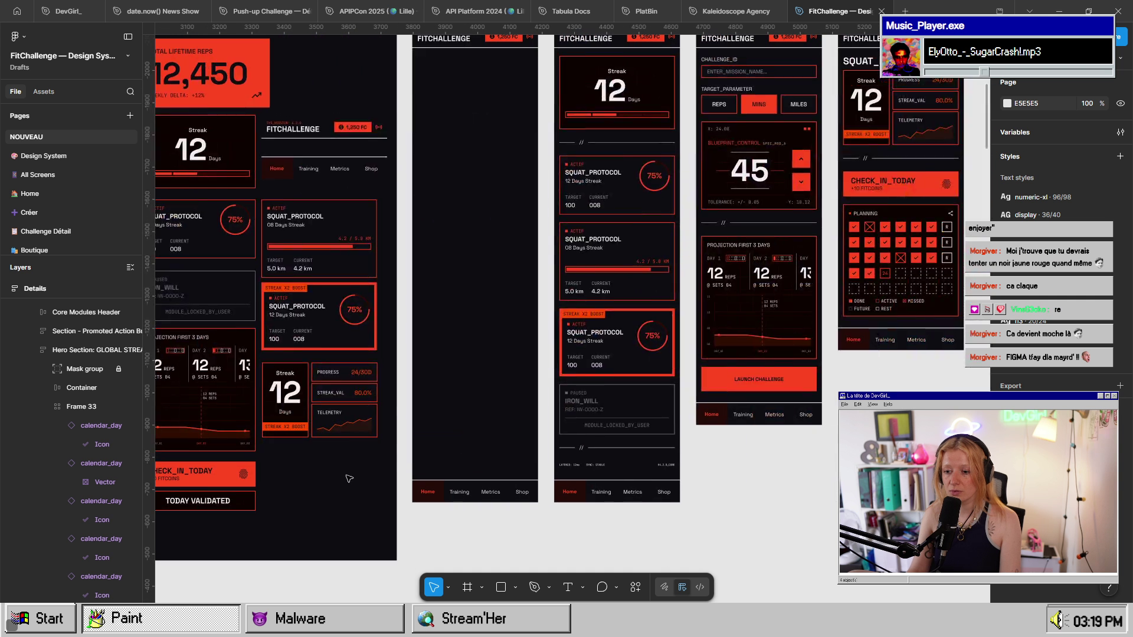
pyautogui.hscroll(10, 907, 291)
pyautogui.click(908, 290)
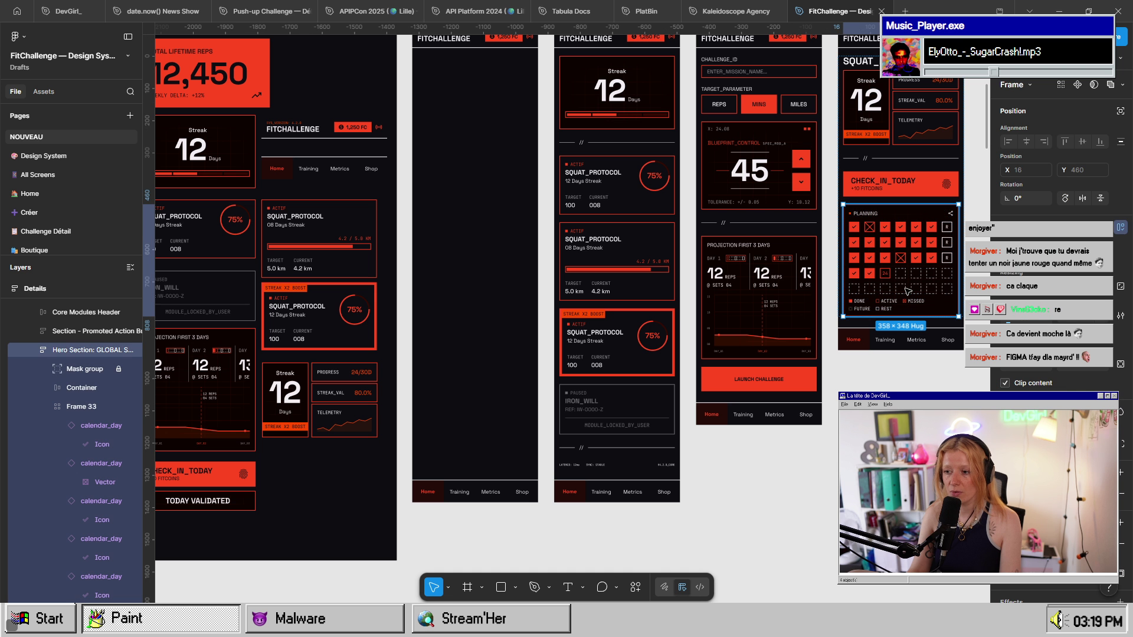
pyautogui.scroll(5, 677, 413)
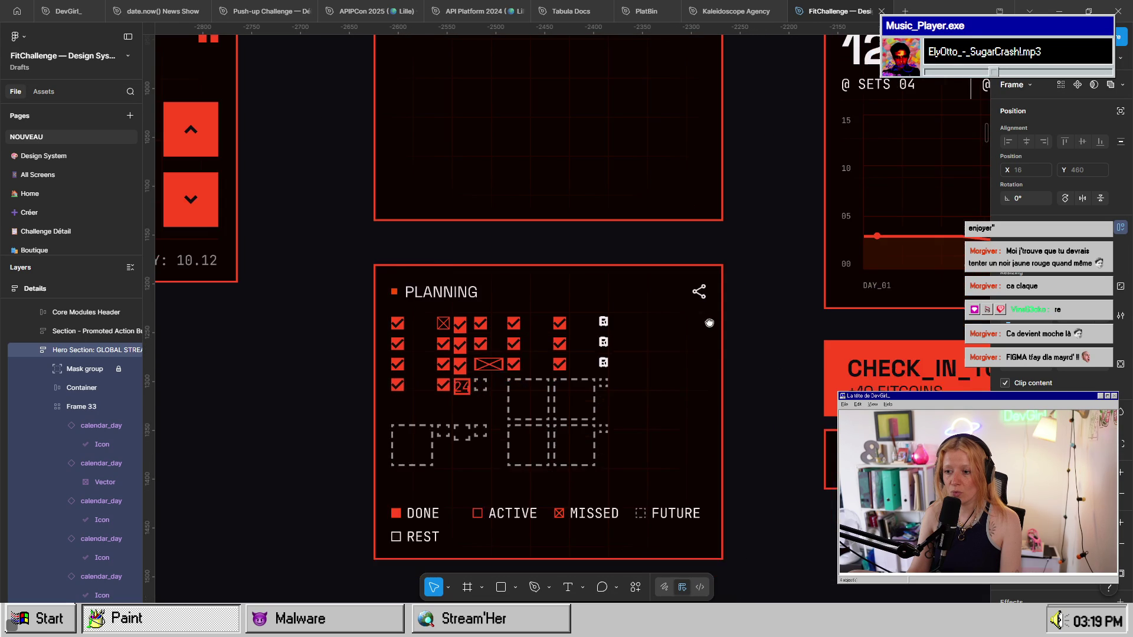
pyautogui.click(690, 313)
pyautogui.press('Delete')
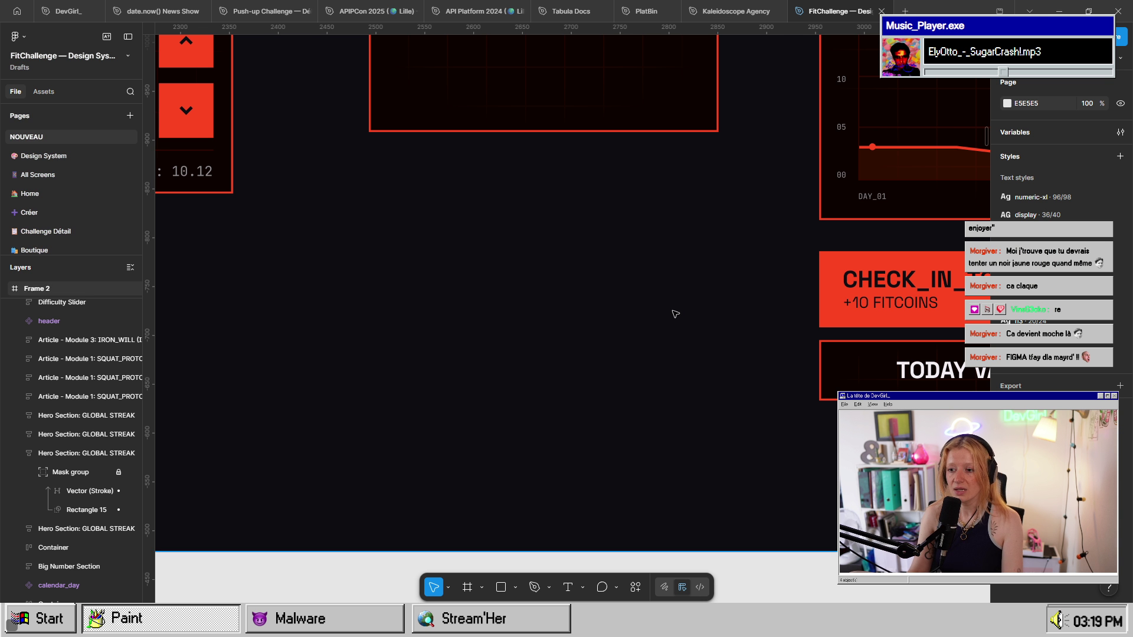
pyautogui.hotkey('ctrl', 'v')
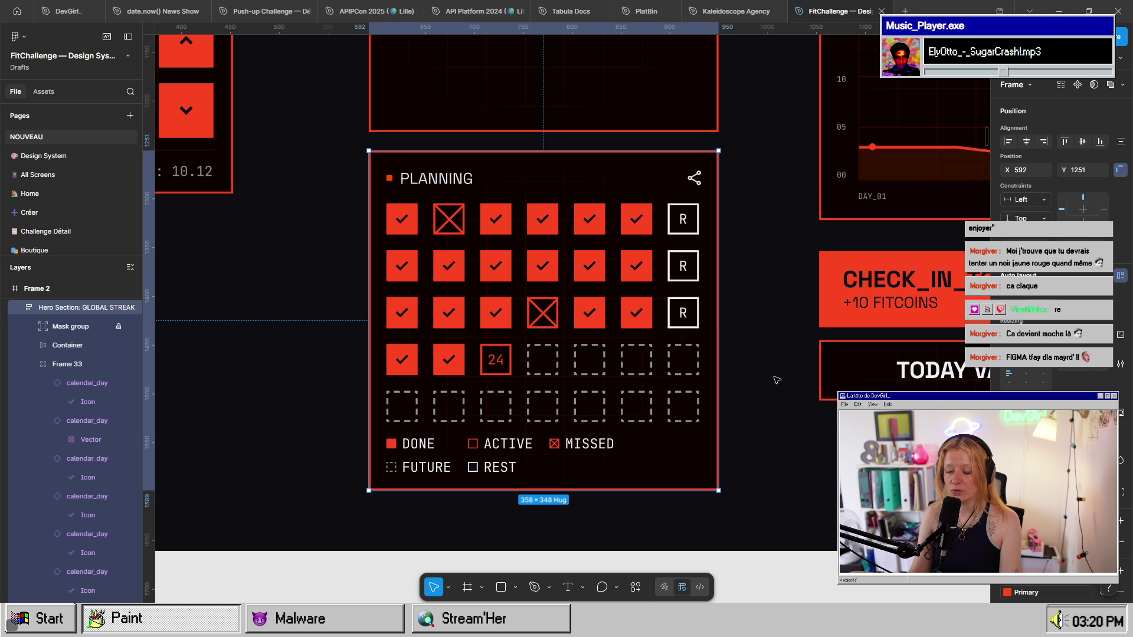
# - Zoom to fit the new 358 × 348 PLANNING card to check its grid and legend
pyautogui.click(776, 384)
pyautogui.scroll(3, 627, 322)
pyautogui.click(522, 325)
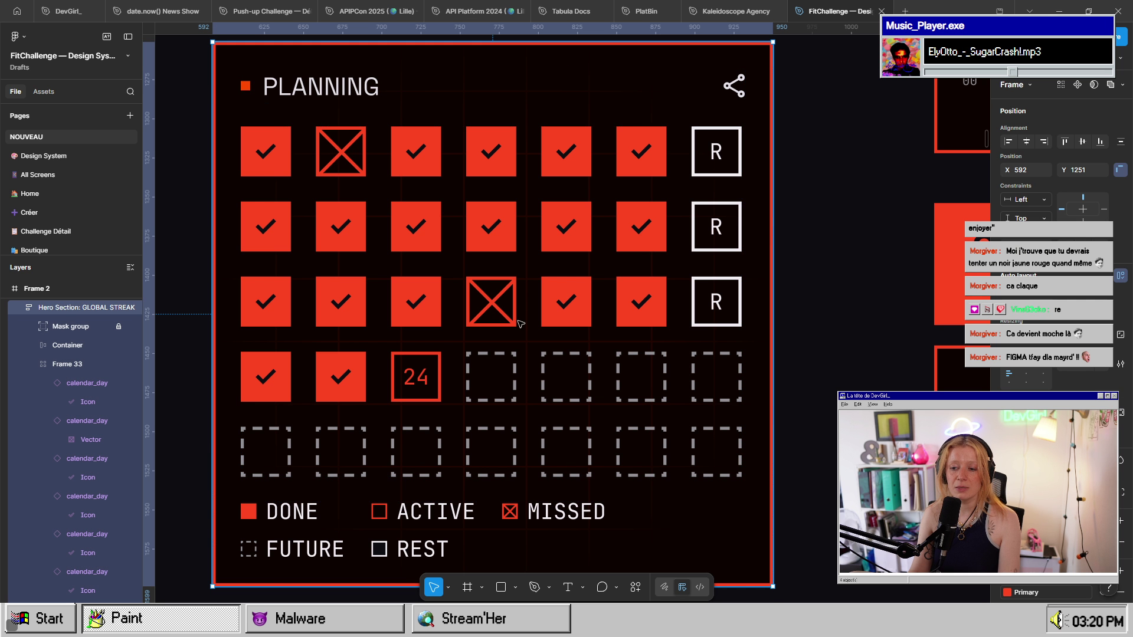
pyautogui.hotkey('shift', '2')
pyautogui.scroll(-1, 862, 349)
pyautogui.click(863, 349)
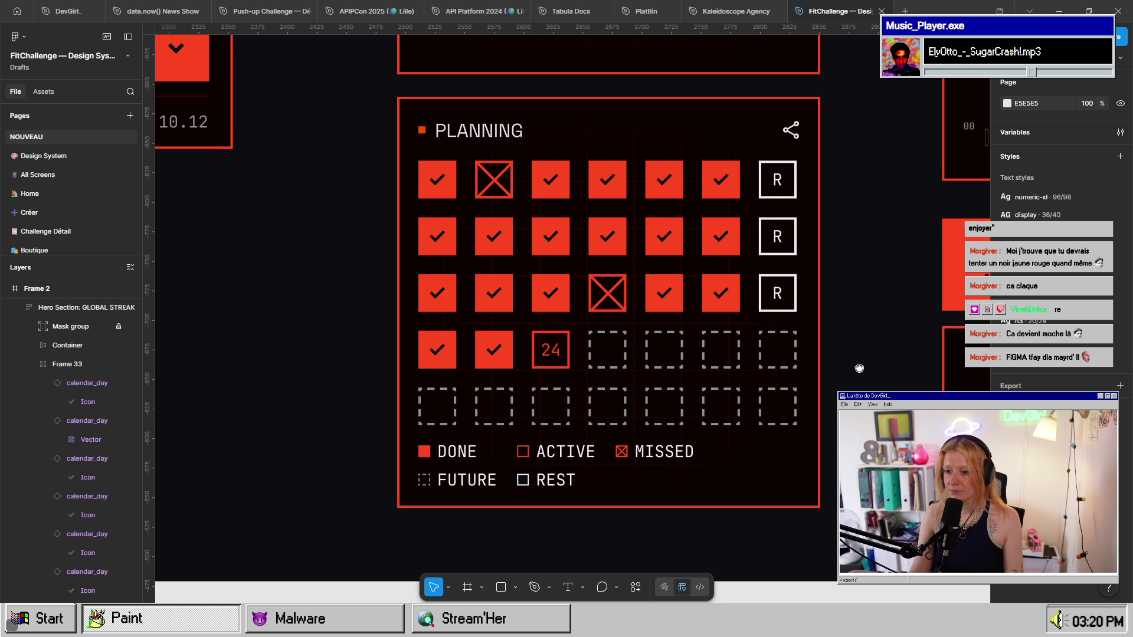
pyautogui.hscroll(3, 649, 301)
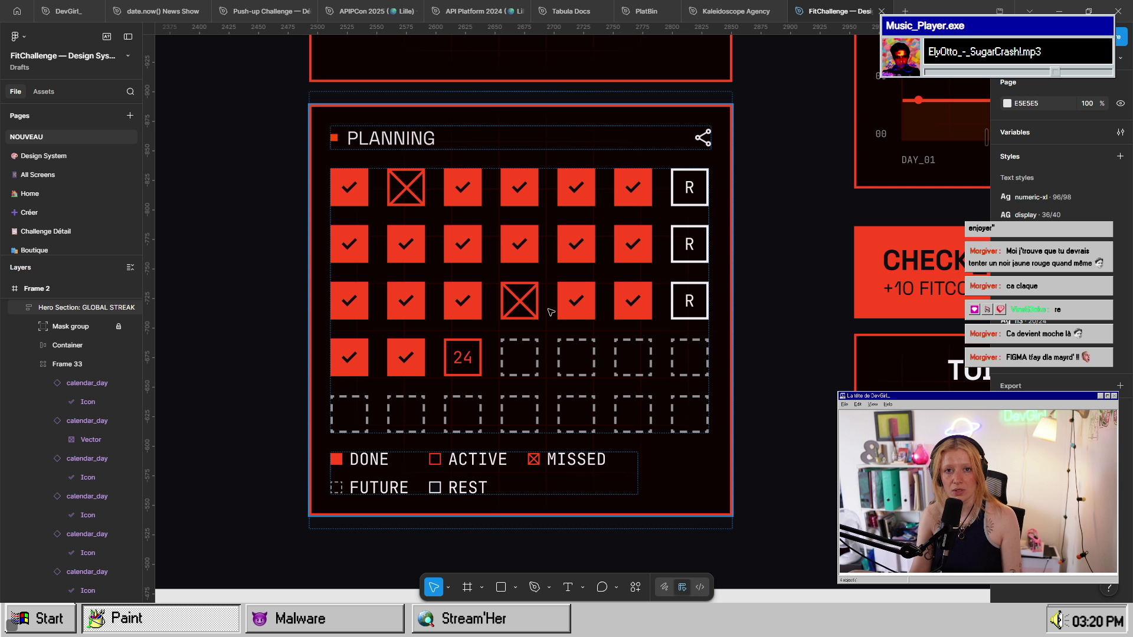
pyautogui.hscroll(6, 561, 303)
pyautogui.scroll(2, 560, 303)
pyautogui.scroll(-4, 590, 295)
pyautogui.hscroll(-4, 590, 295)
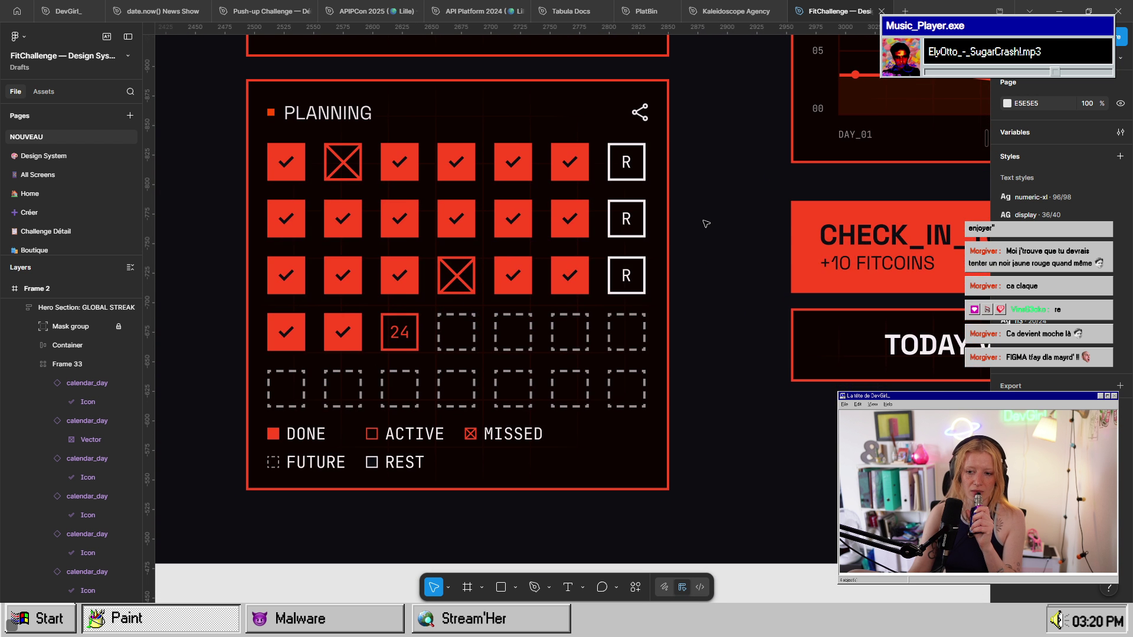
pyautogui.scroll(11, 531, 295)
pyautogui.hscroll(11, 531, 295)
pyautogui.scroll(2, 461, 311)
pyautogui.hscroll(1, 436, 354)
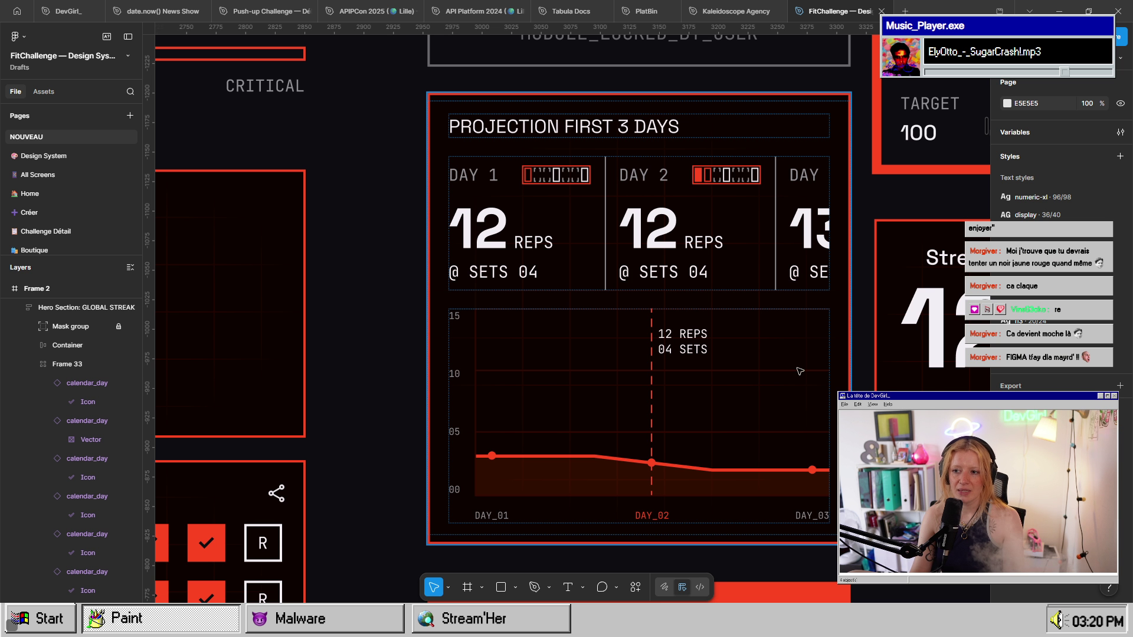
pyautogui.scroll(-2, 581, 378)
pyautogui.hscroll(3, 582, 377)
pyautogui.scroll(2, 590, 366)
pyautogui.hscroll(-1, 590, 366)
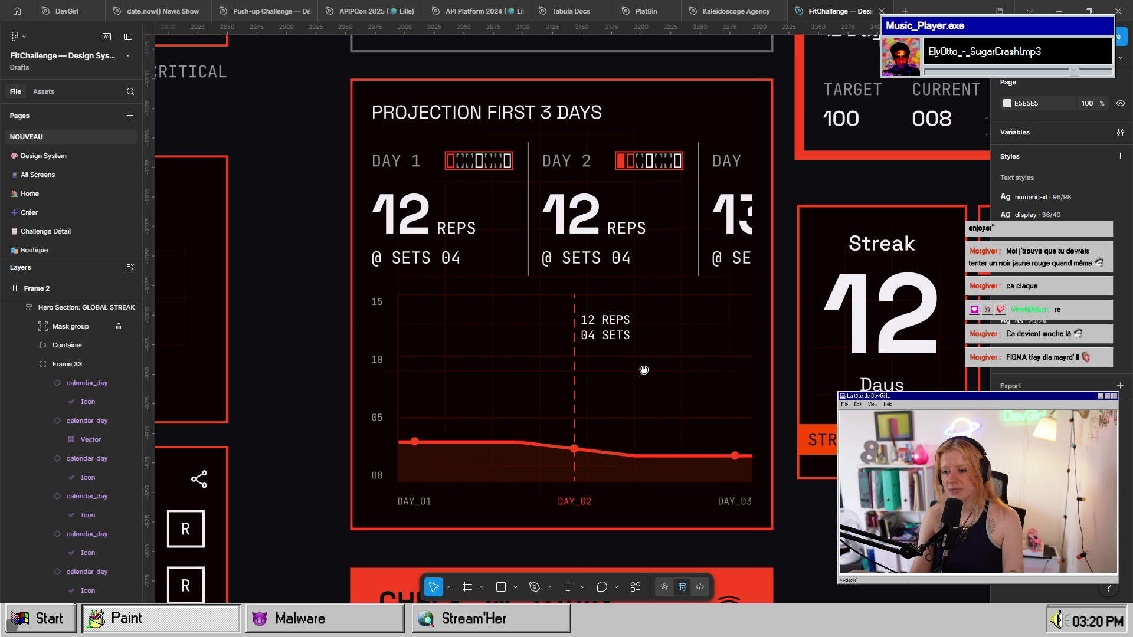
pyautogui.scroll(2, 600, 384)
pyautogui.scroll(2, 600, 384)
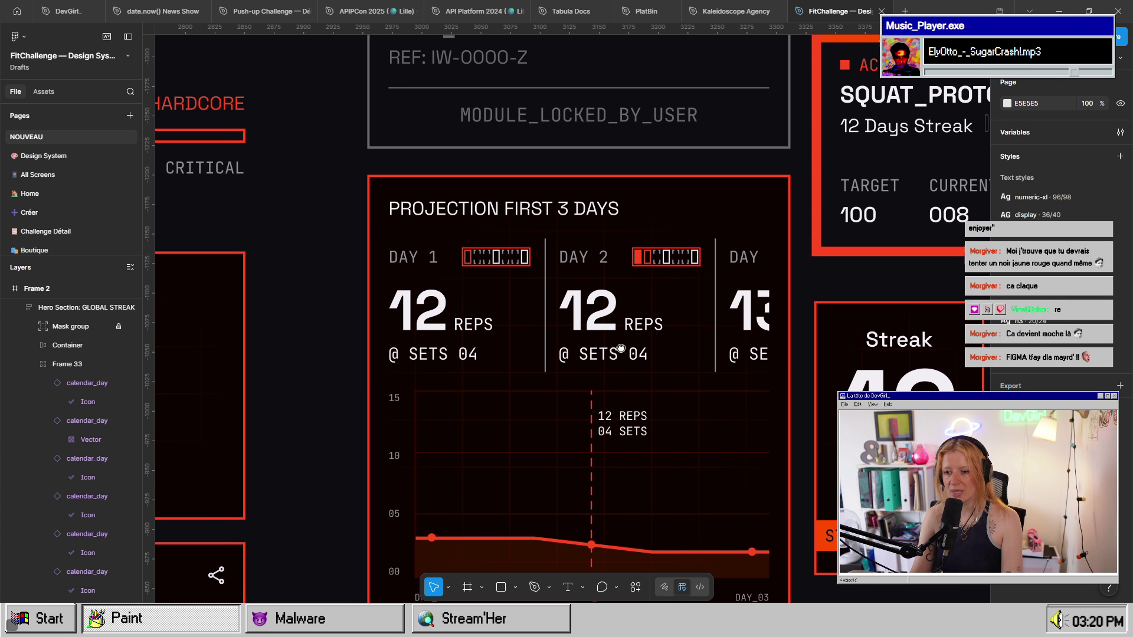
pyautogui.scroll(6, 531, 360)
pyautogui.scroll(-5, 517, 354)
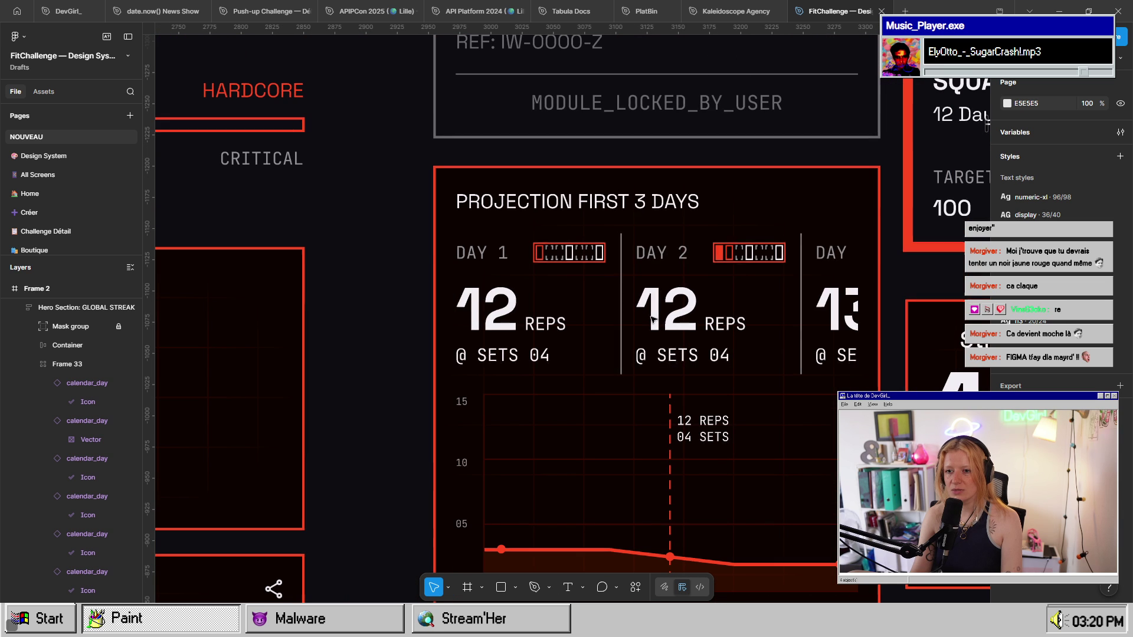
pyautogui.hscroll(2, 537, 348)
pyautogui.scroll(5, 555, 341)
pyautogui.scroll(-5, 555, 341)
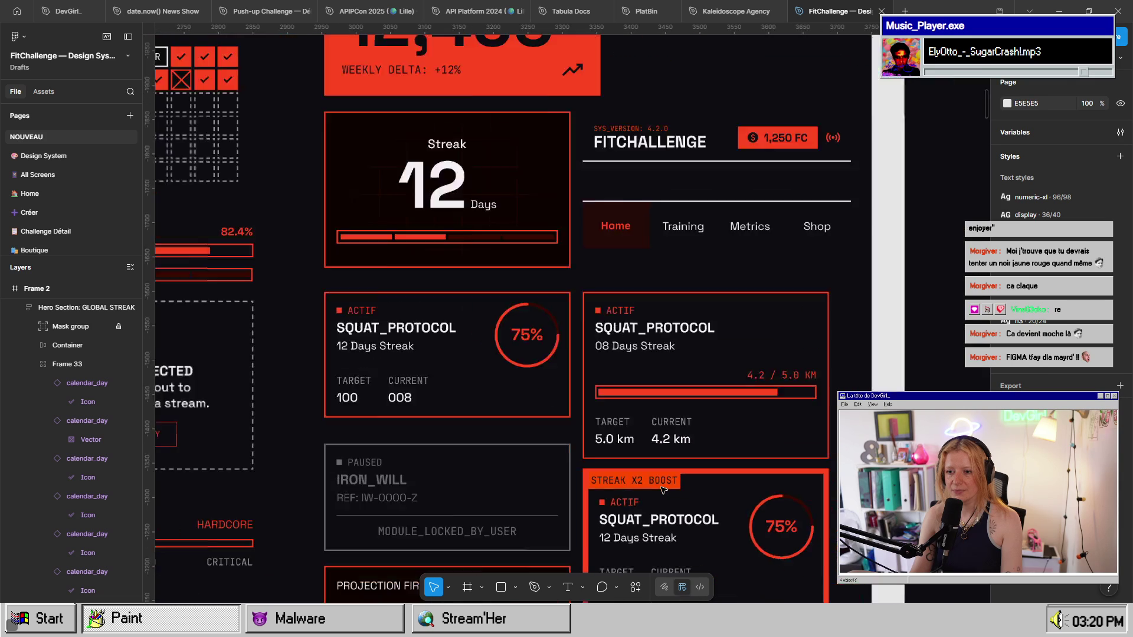
pyautogui.scroll(-3, 472, 383)
pyautogui.scroll(3, 435, 428)
pyautogui.scroll(-4, 434, 428)
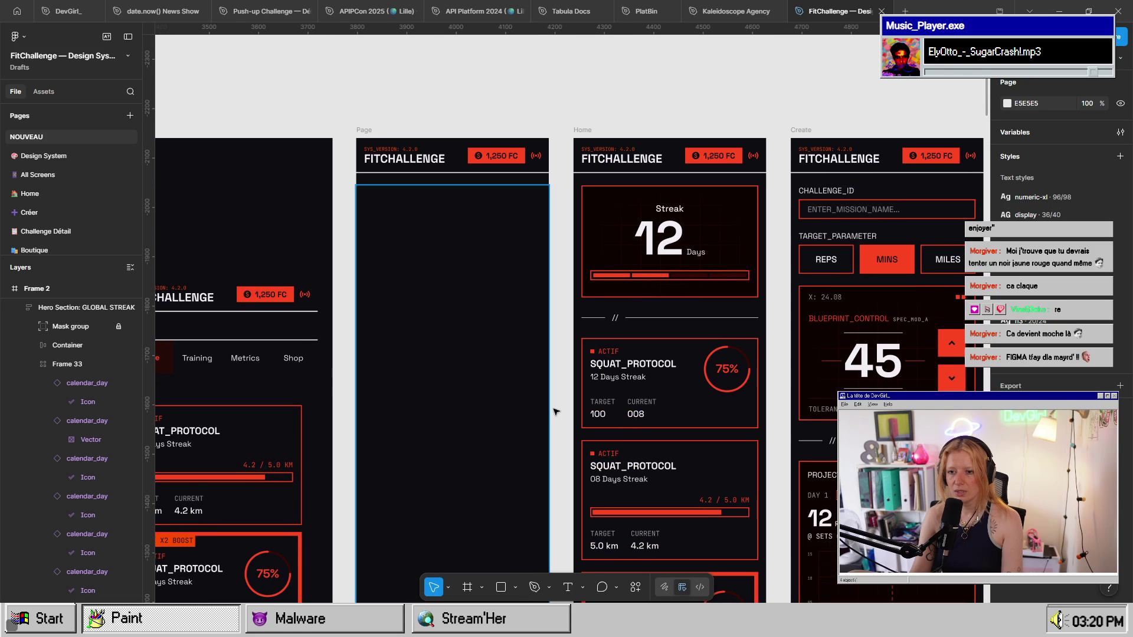
pyautogui.scroll(5, 442, 388)
pyautogui.scroll(-1, 442, 388)
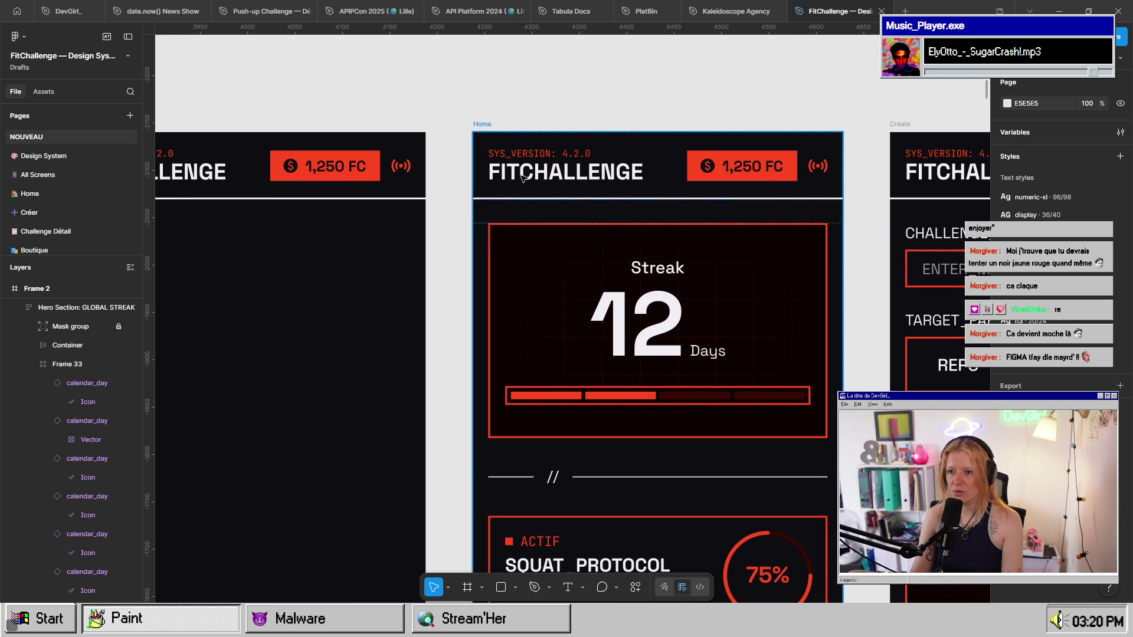
# - Present the Home screen as a prototype and scroll through it
pyautogui.hotkey('ctrl', 'alt', 'Return')
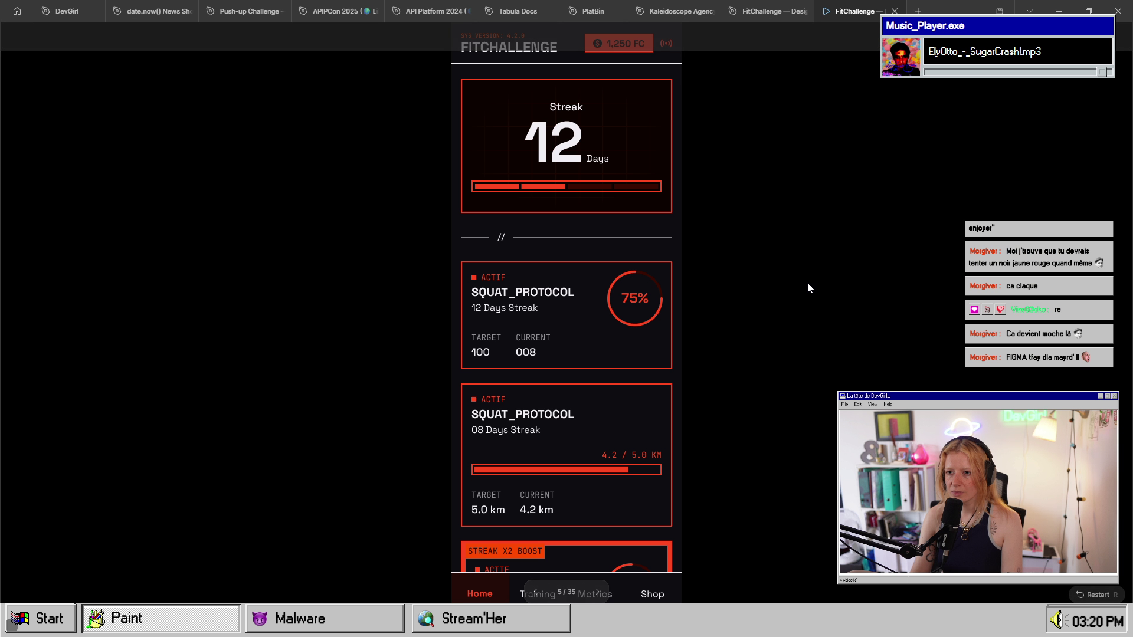
pyautogui.scroll(-3, 567, 213)
pyautogui.scroll(-2, 567, 214)
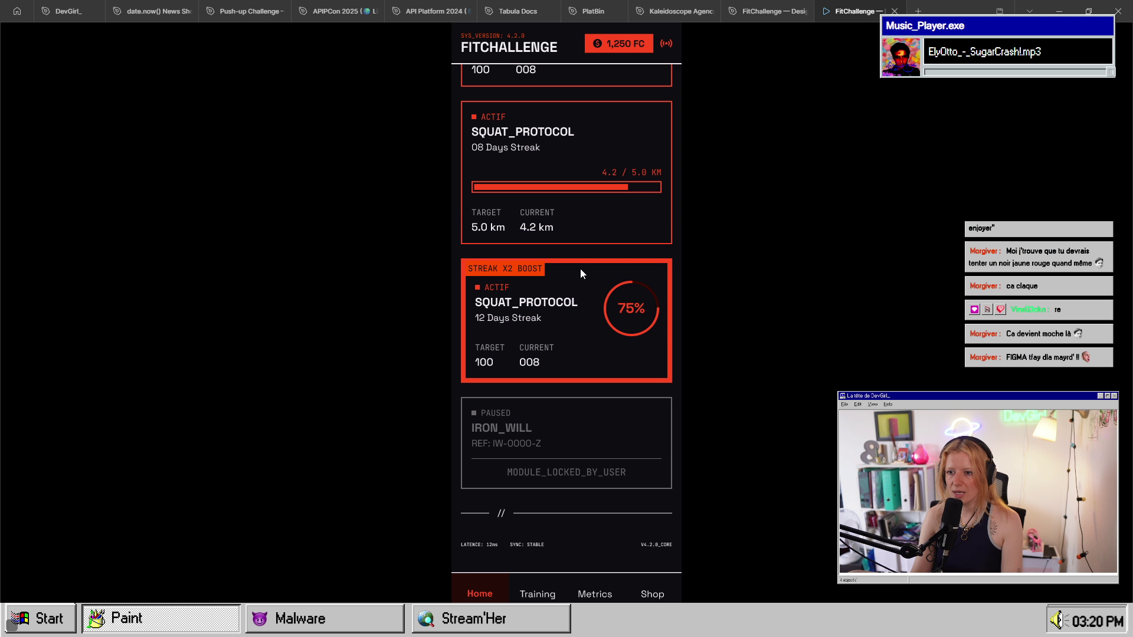
pyautogui.scroll(5, 579, 268)
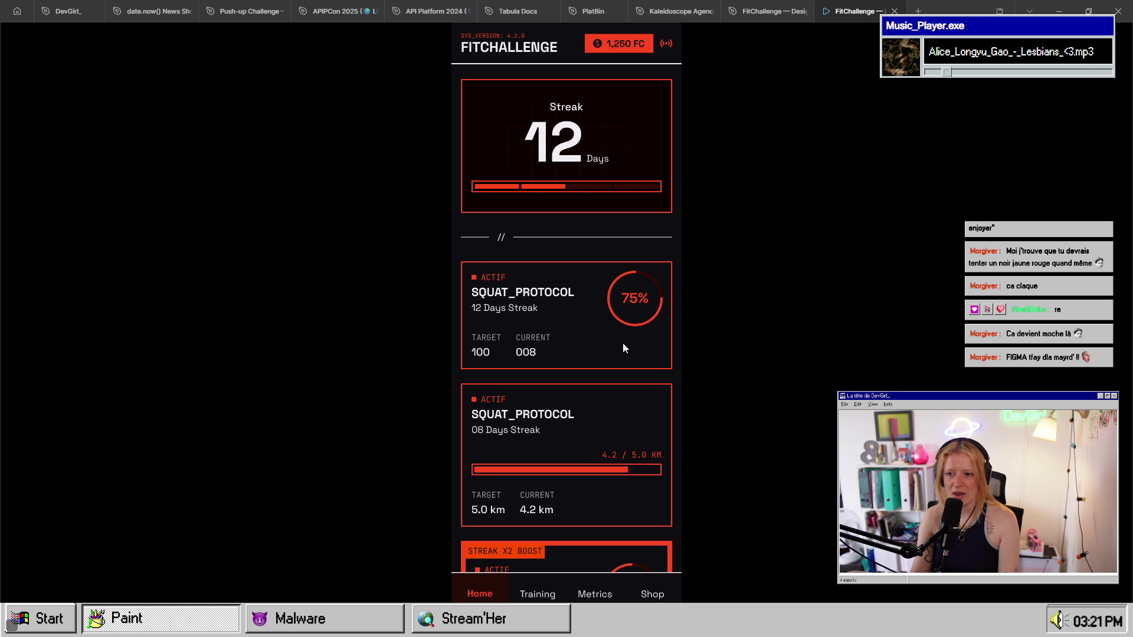
pyautogui.scroll(-2, 621, 341)
pyautogui.scroll(-2, 495, 194)
pyautogui.scroll(2, 554, 209)
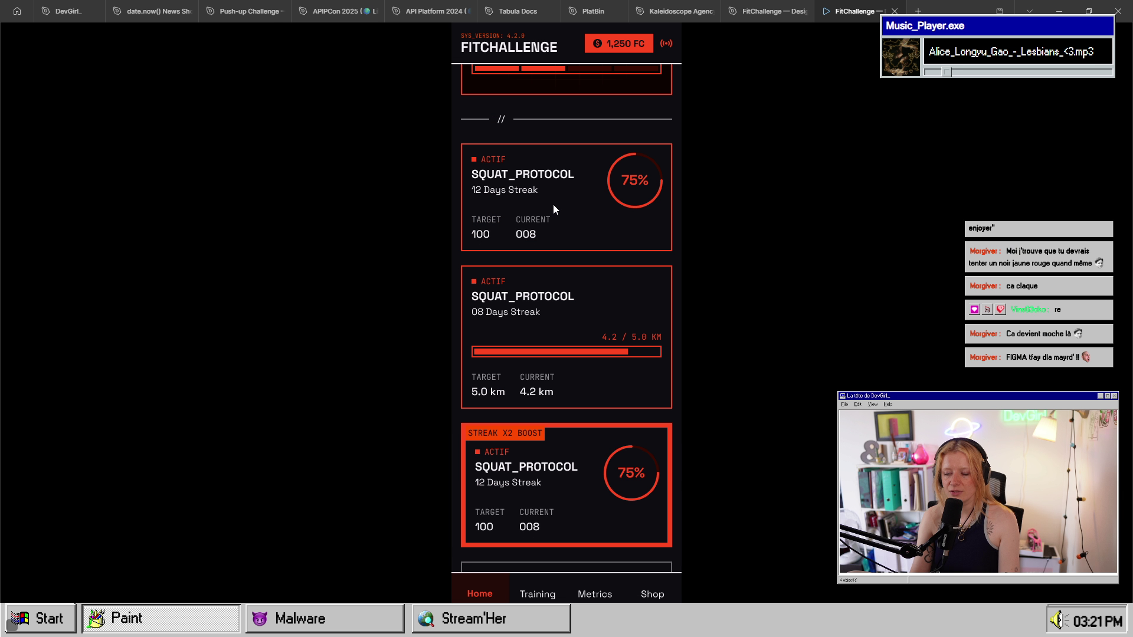
pyautogui.scroll(-3, 554, 209)
pyautogui.scroll(4, 573, 298)
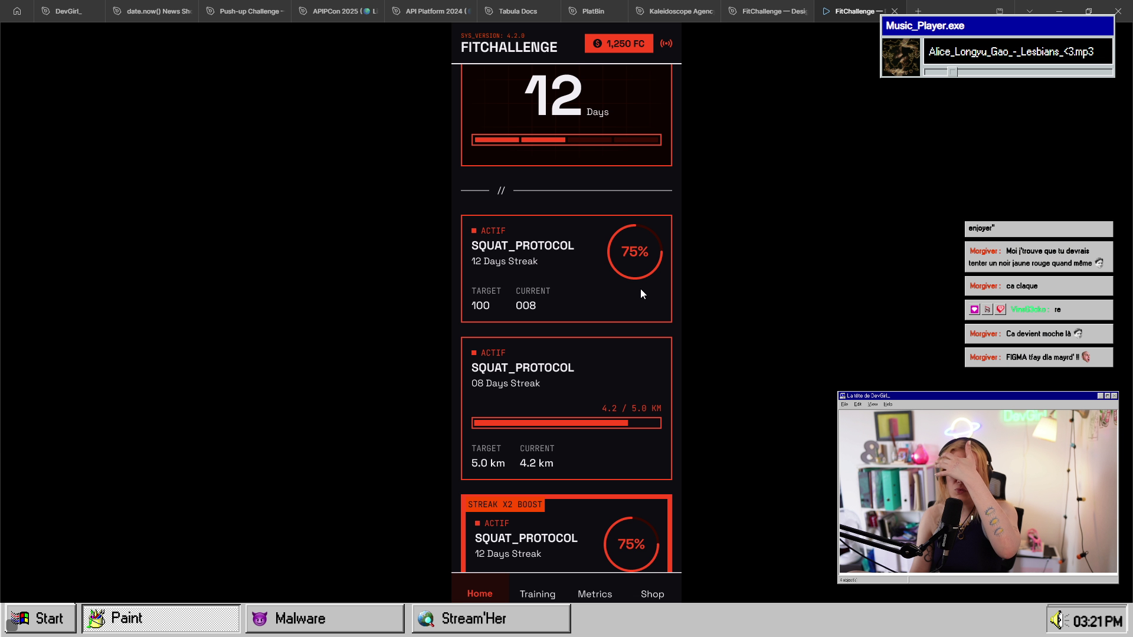
pyautogui.scroll(-1, 617, 343)
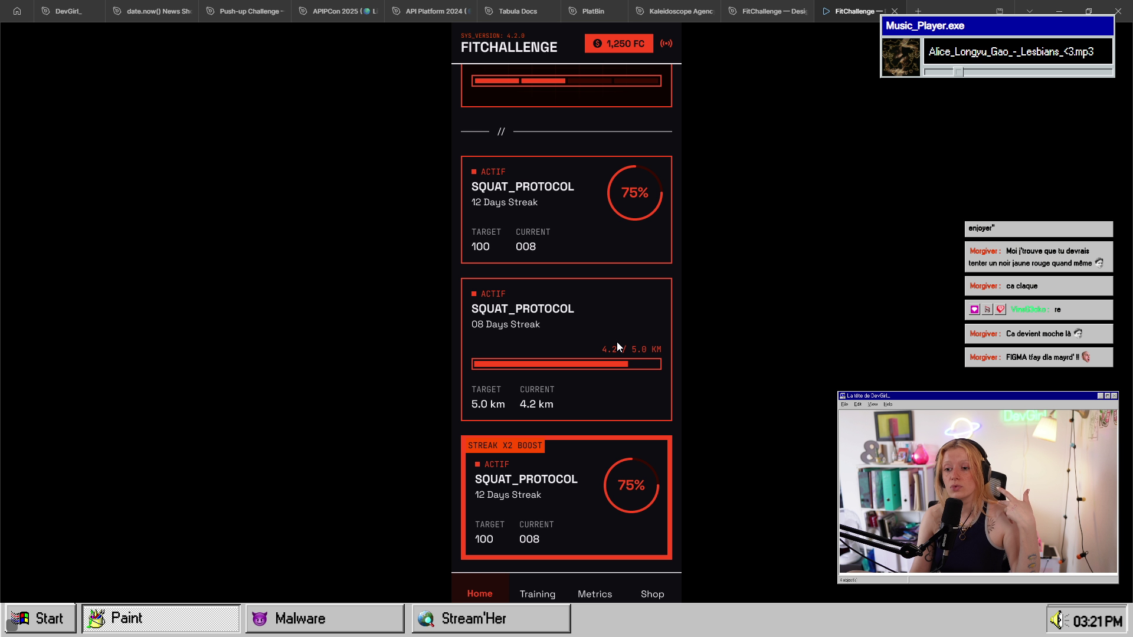
pyautogui.scroll(-2, 617, 345)
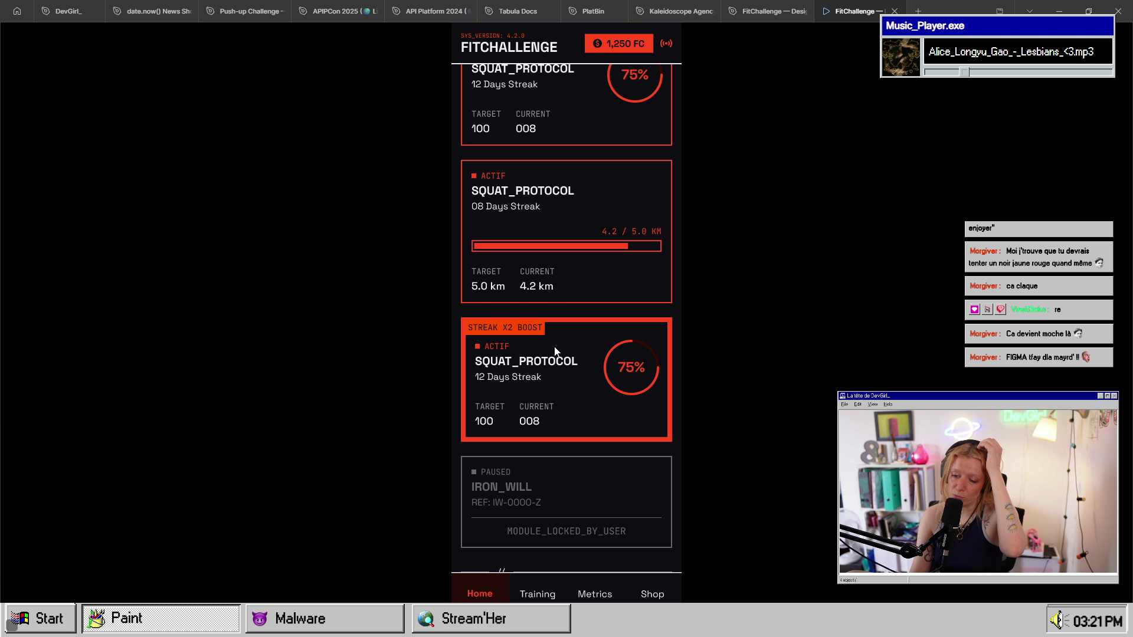
pyautogui.scroll(-1, 578, 430)
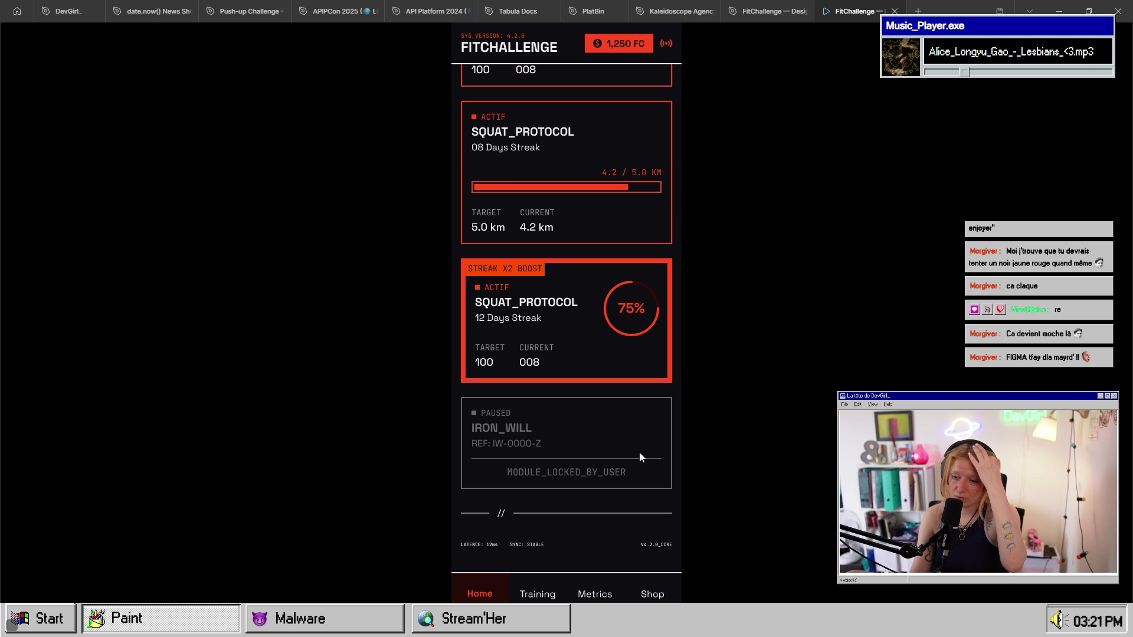
pyautogui.scroll(5, 639, 454)
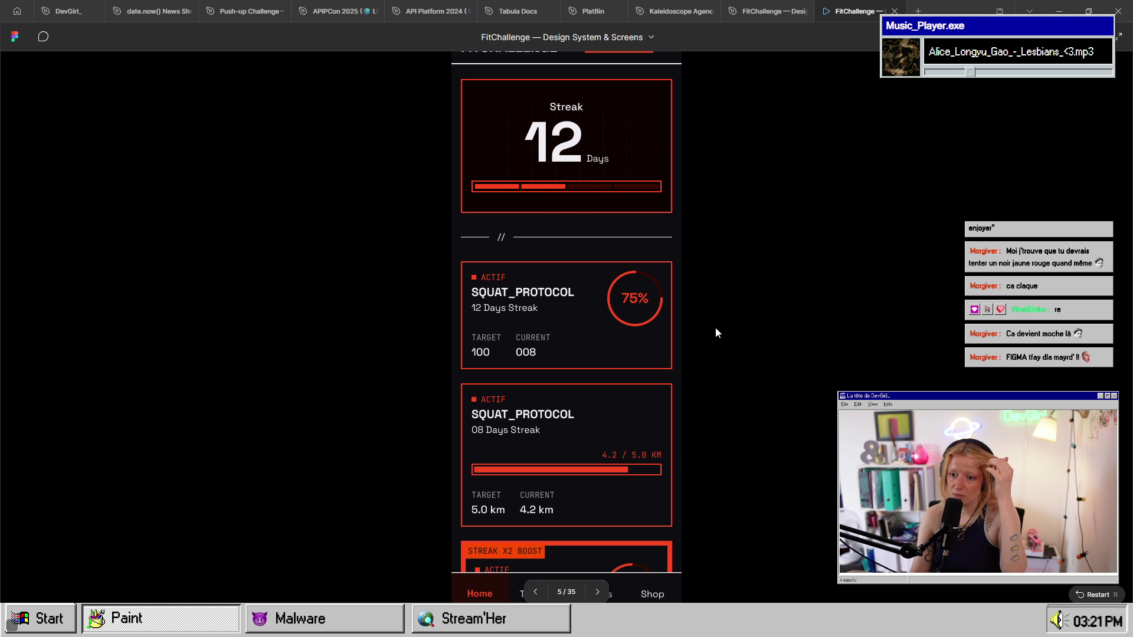
pyautogui.scroll(-5, 653, 351)
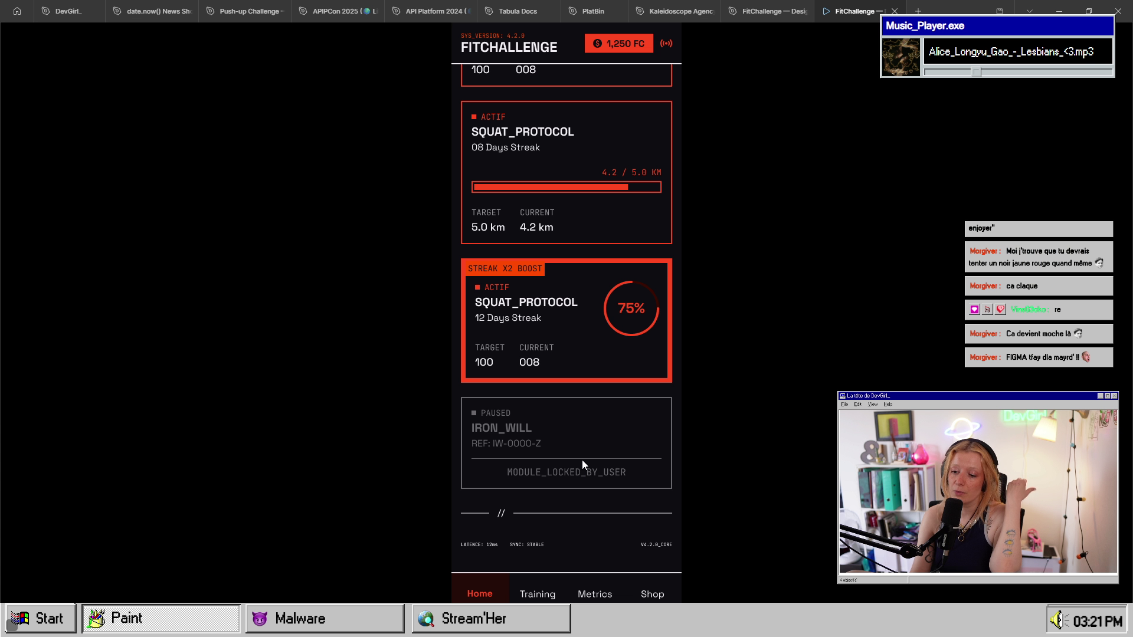
pyautogui.scroll(5, 611, 440)
# - Select the Create frame in the design editor and preview it in the prototype
pyautogui.click(761, 11)
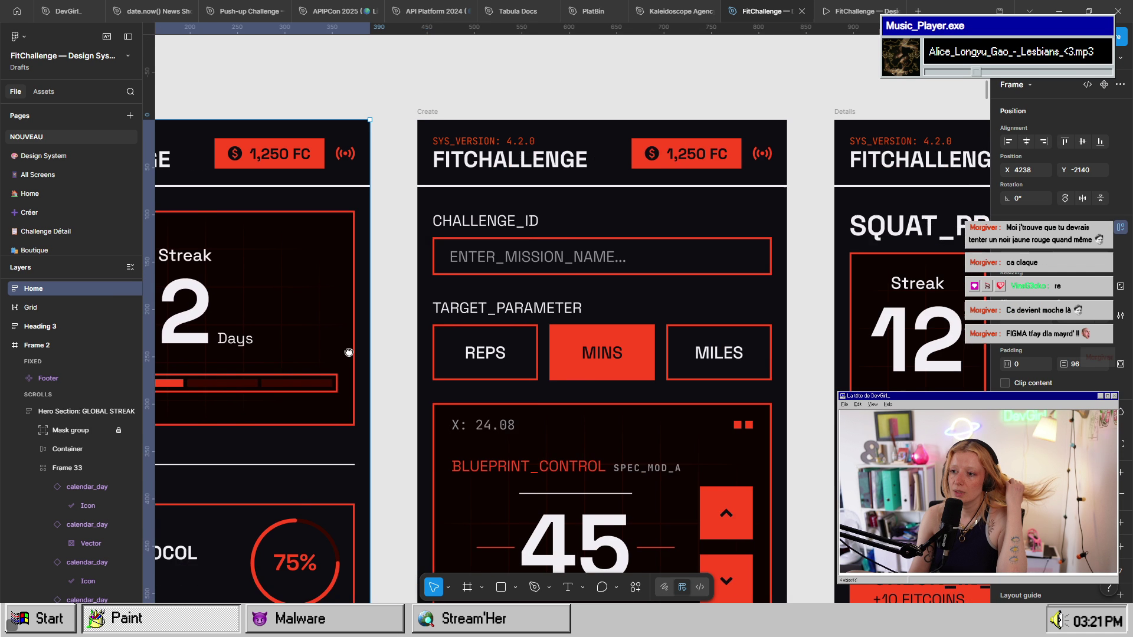
pyautogui.click(427, 111)
pyautogui.click(855, 11)
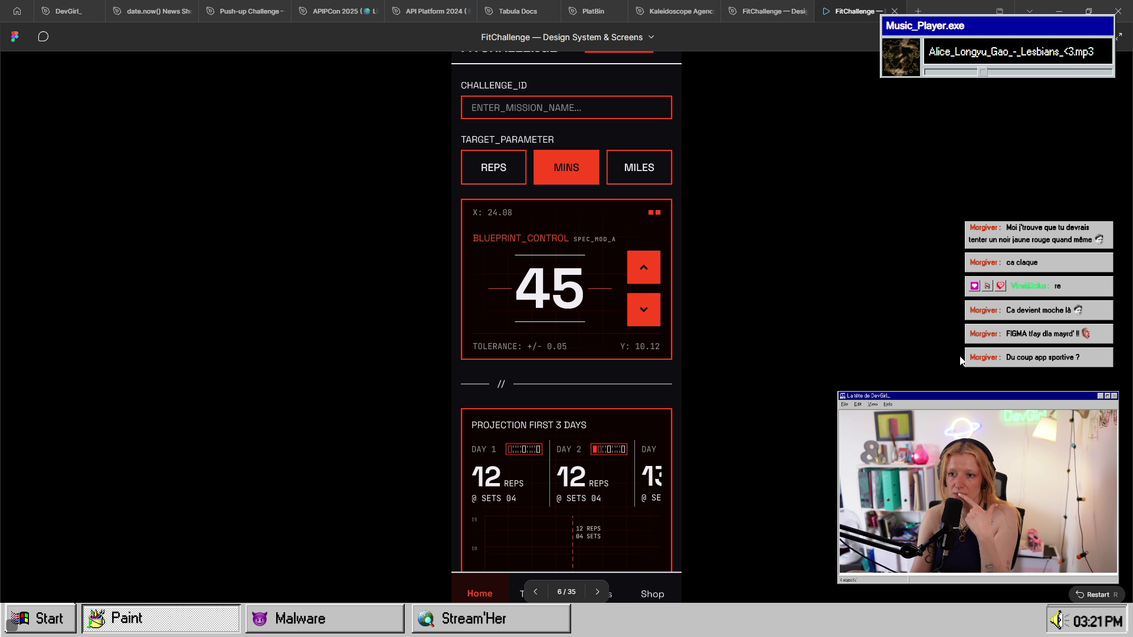
pyautogui.scroll(-3, 540, 160)
pyautogui.scroll(3, 534, 285)
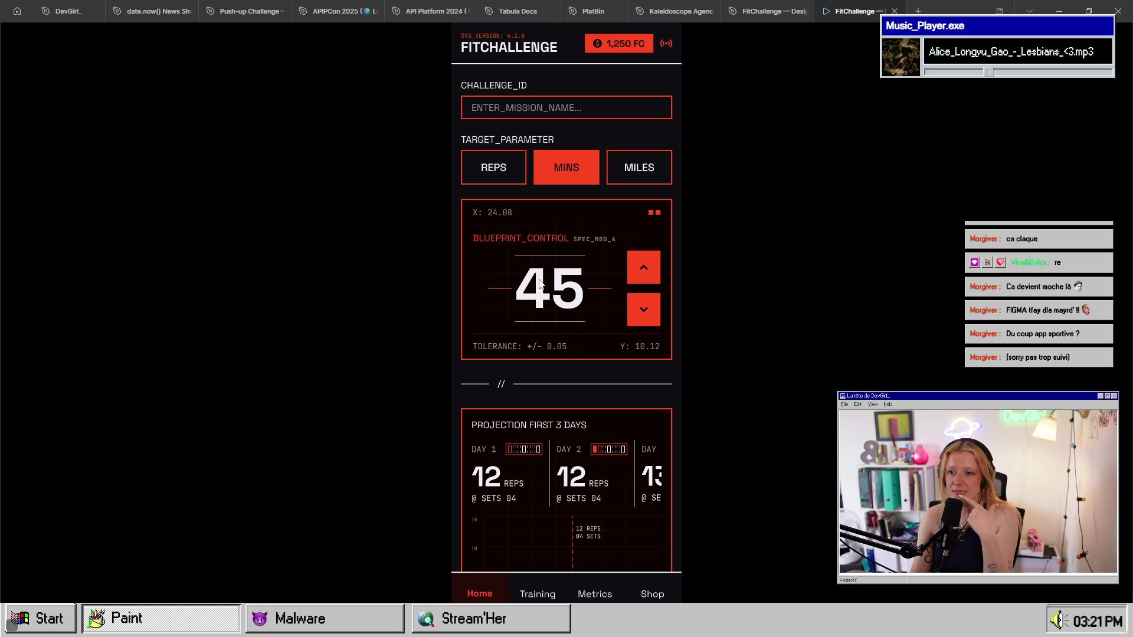
pyautogui.scroll(-3, 625, 355)
pyautogui.scroll(3, 625, 355)
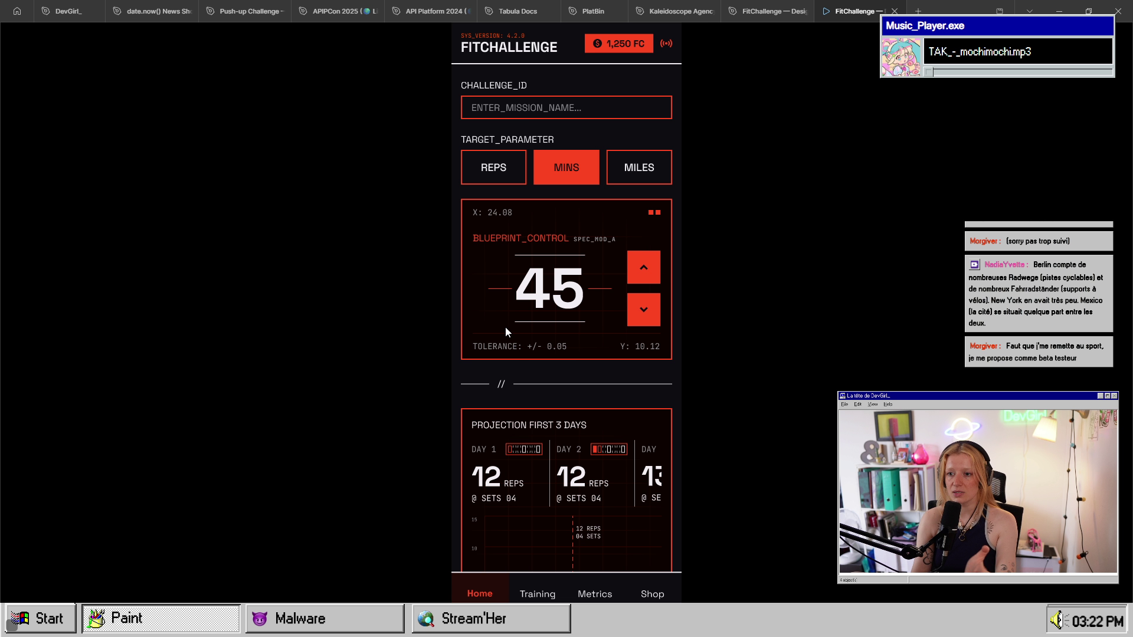
# - Scroll through the Create screen preview and its 12-rep projection chart, then return to the FitChallenge file
pyautogui.scroll(-2, 505, 327)
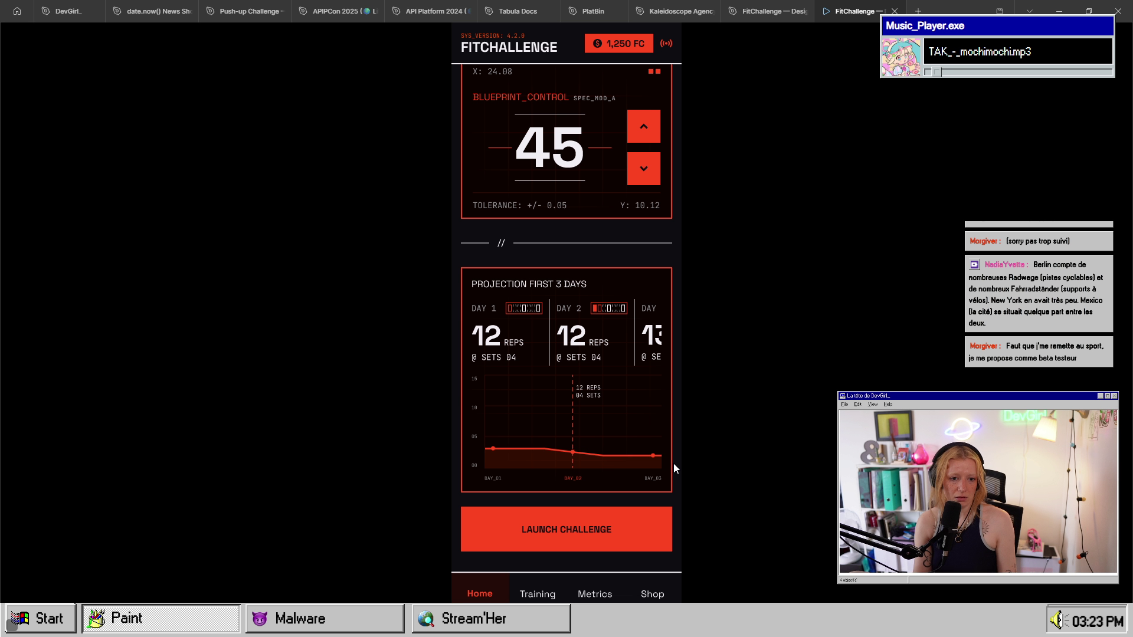
pyautogui.scroll(2, 674, 465)
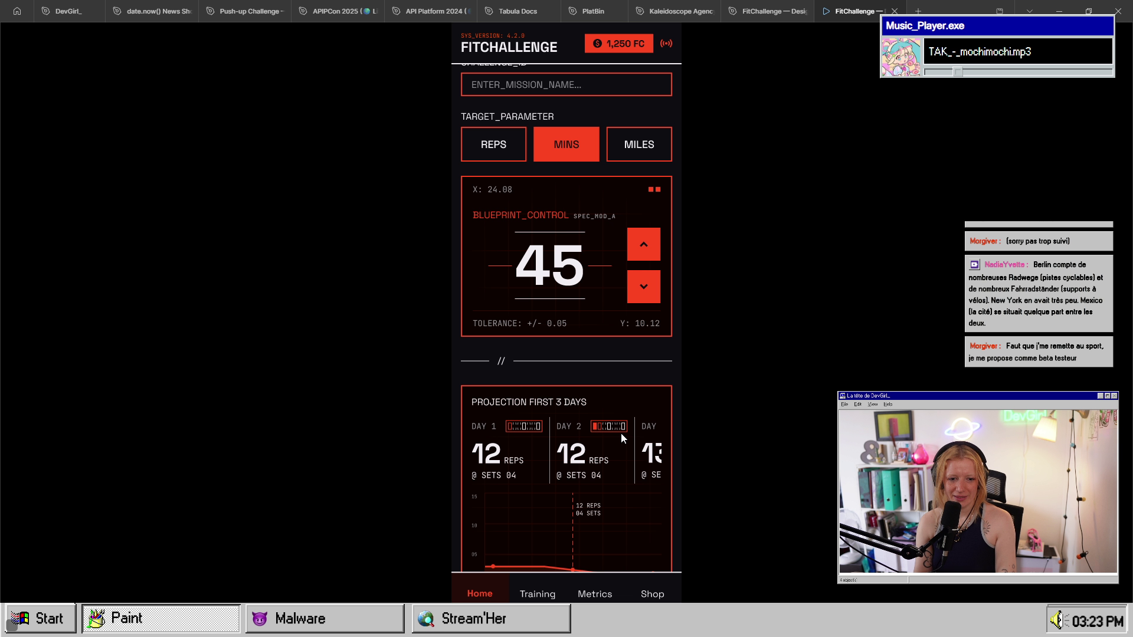
pyautogui.scroll(1, 600, 410)
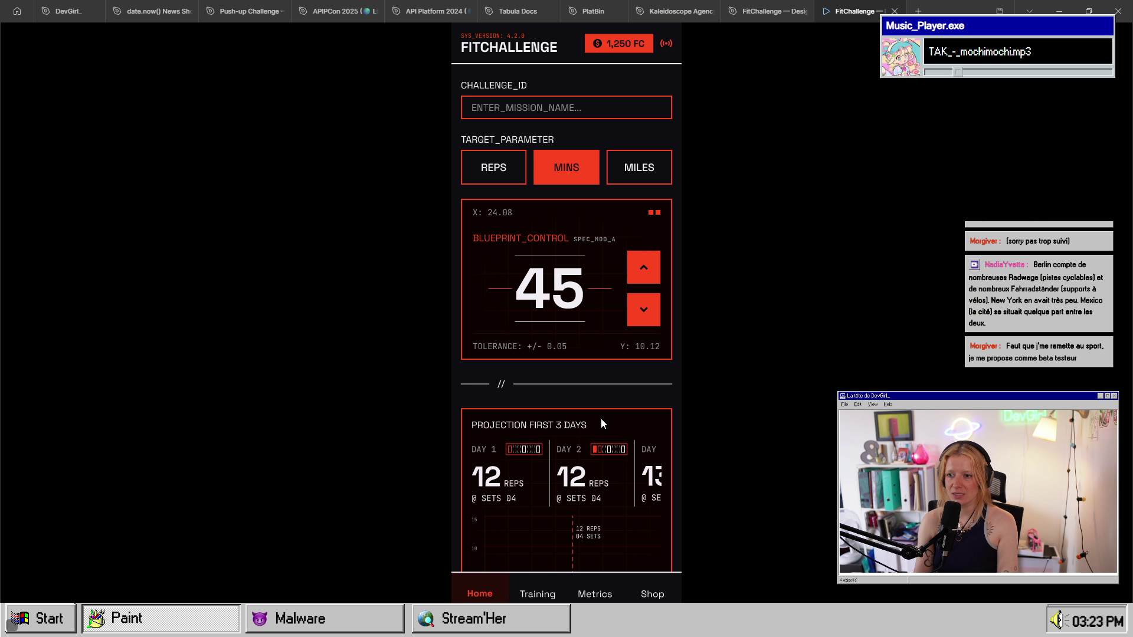
pyautogui.scroll(-3, 600, 418)
pyautogui.scroll(3, 624, 350)
pyautogui.scroll(-3, 624, 350)
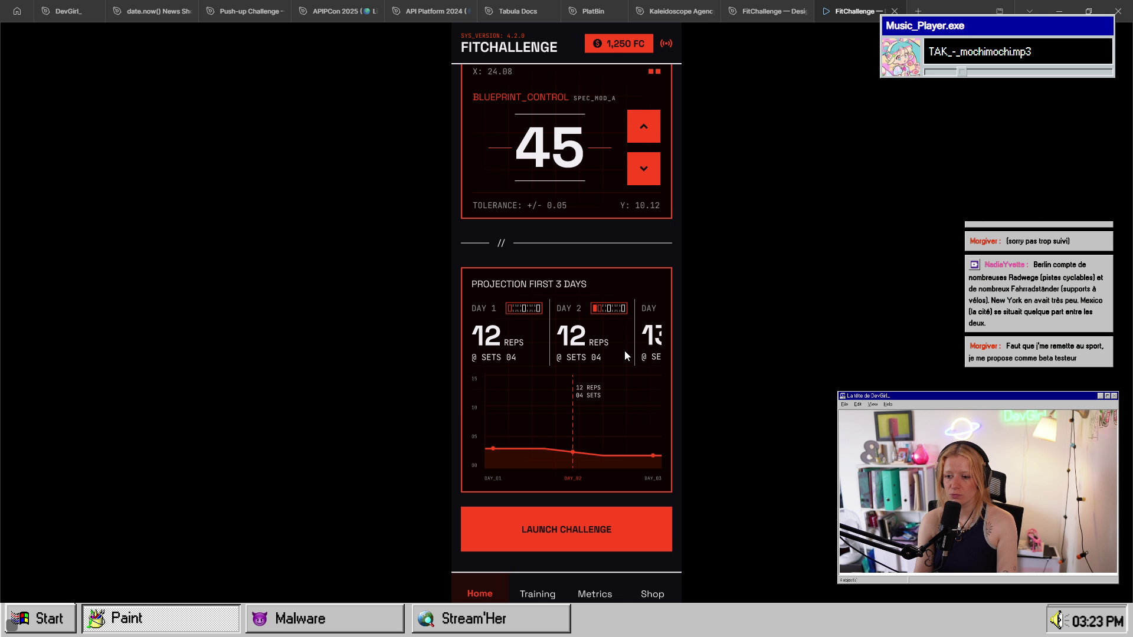
pyautogui.scroll(3, 624, 351)
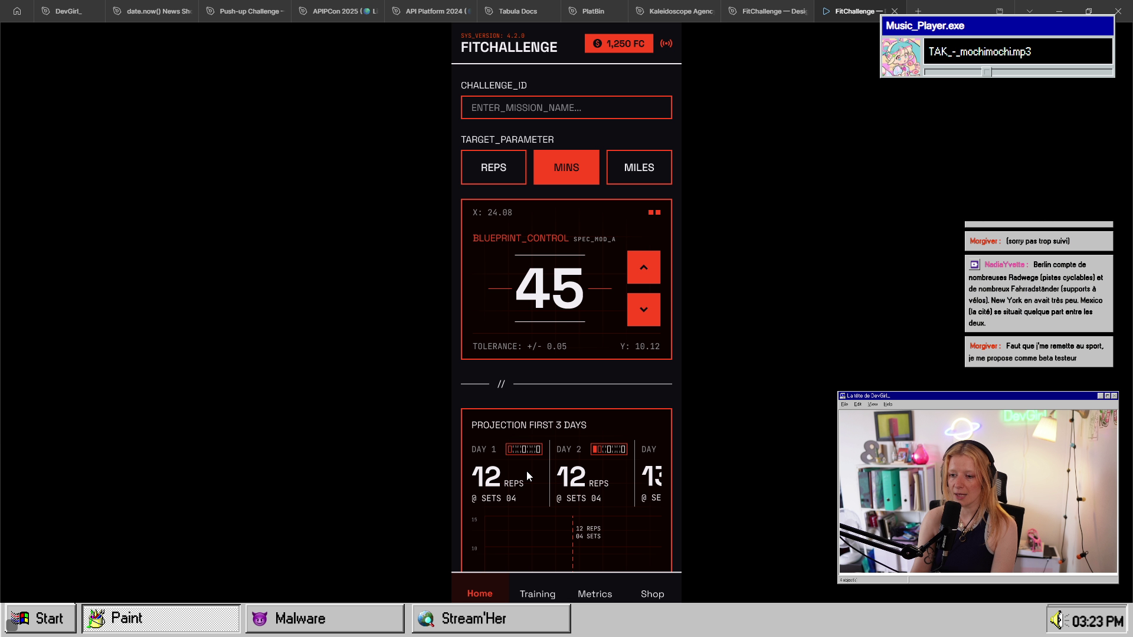
pyautogui.scroll(-2, 554, 366)
pyautogui.scroll(2, 557, 346)
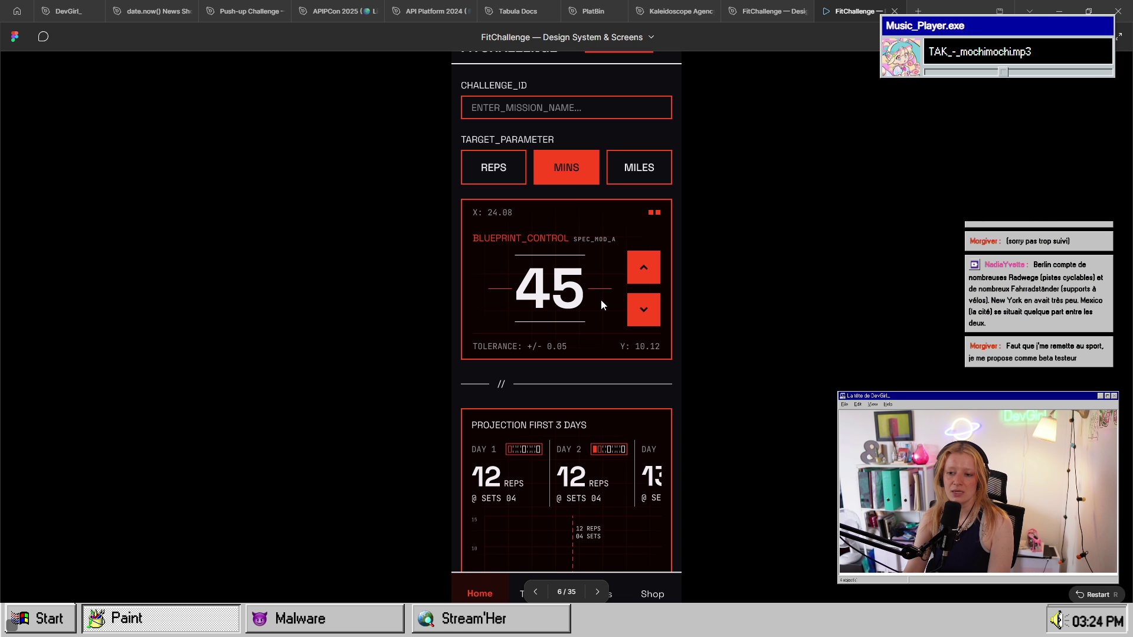
pyautogui.scroll(-3, 599, 300)
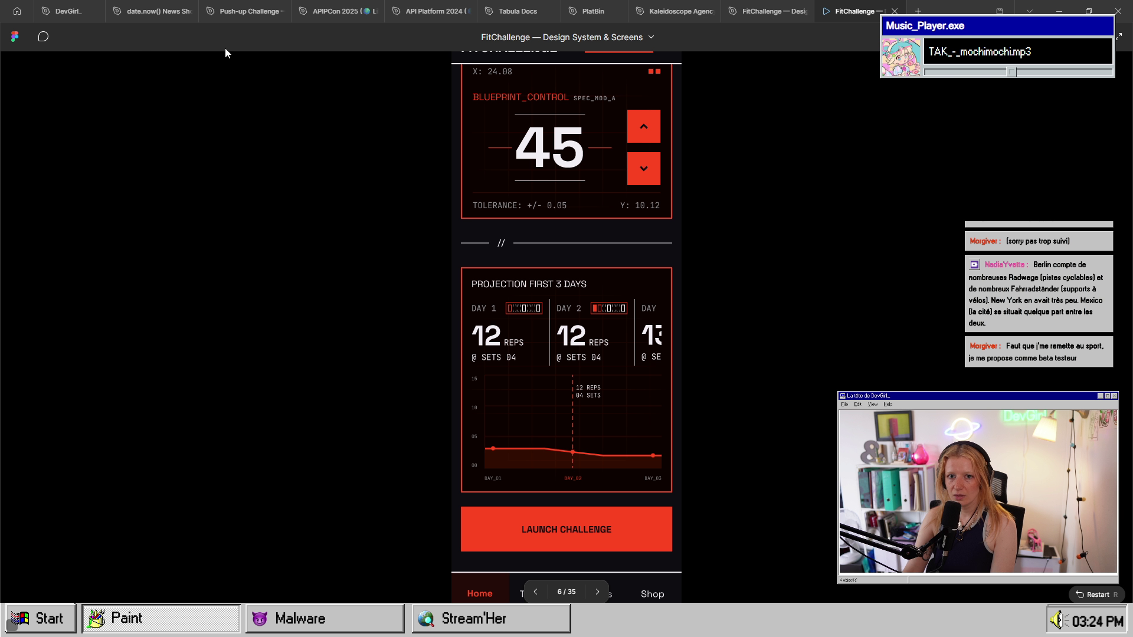
pyautogui.scroll(3, 603, 424)
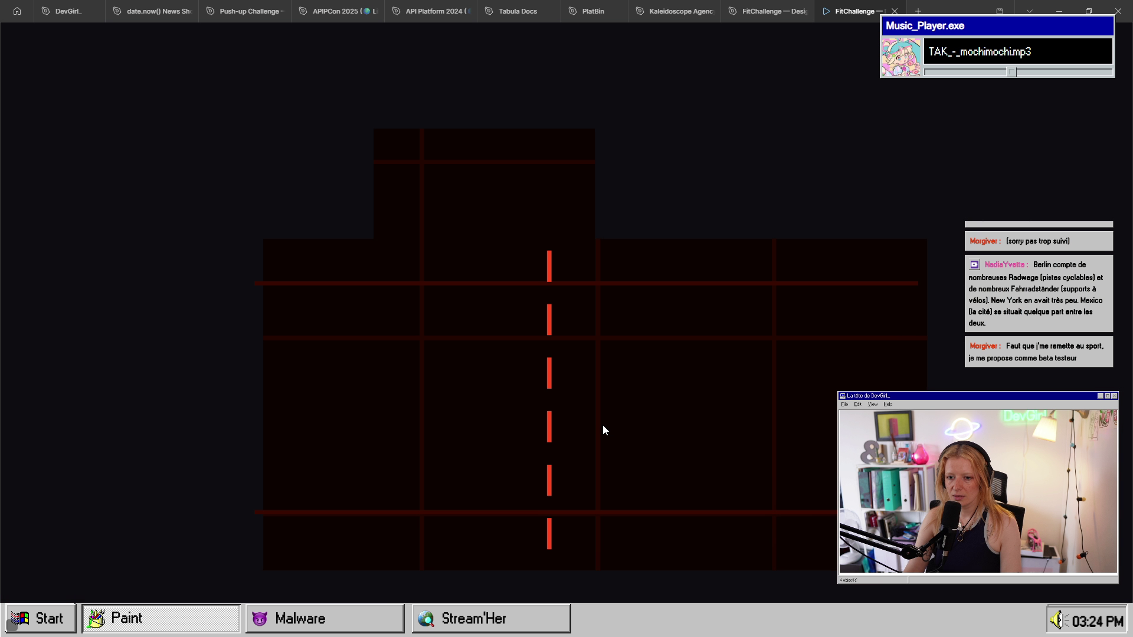
pyautogui.scroll(-3, 479, 396)
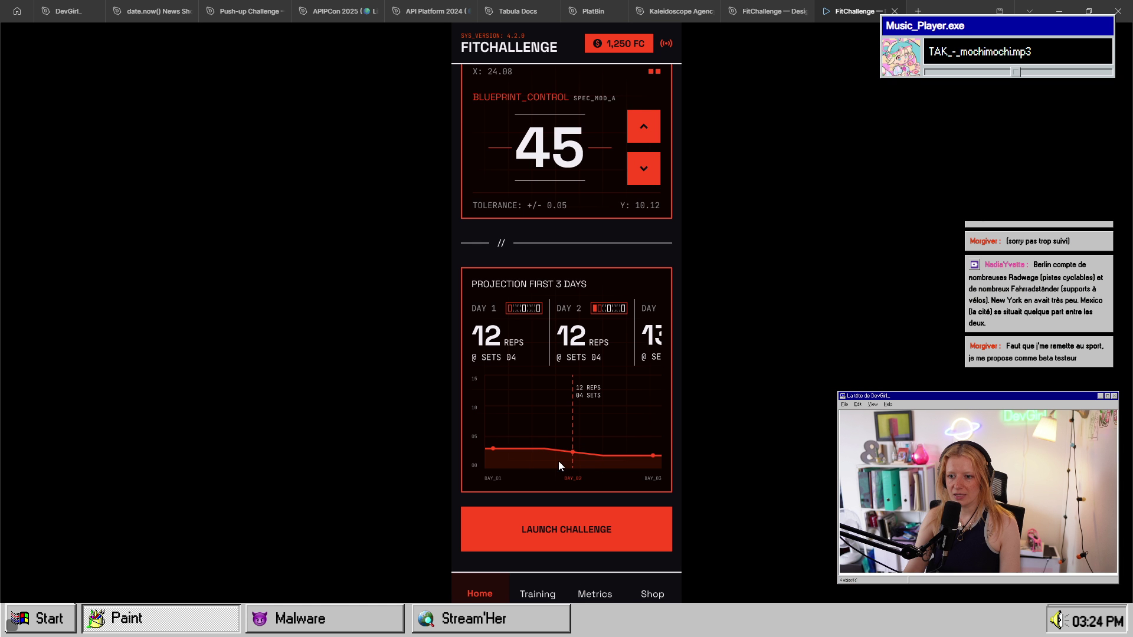
pyautogui.scroll(3, 456, 230)
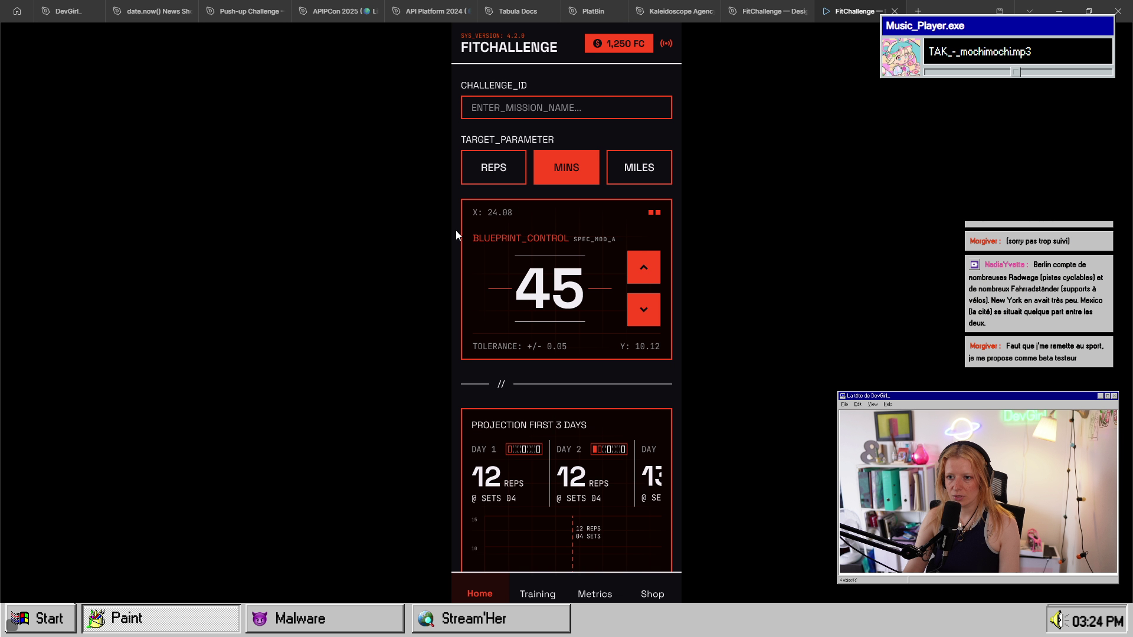
pyautogui.scroll(-3, 502, 306)
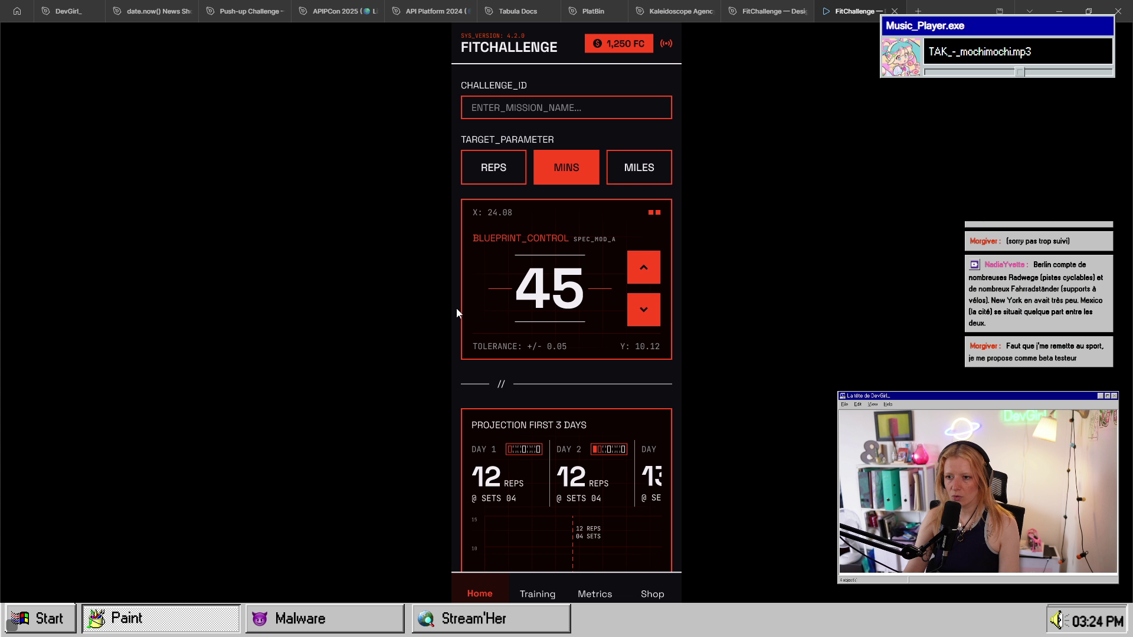
pyautogui.scroll(3, 603, 343)
pyautogui.scroll(-3, 632, 316)
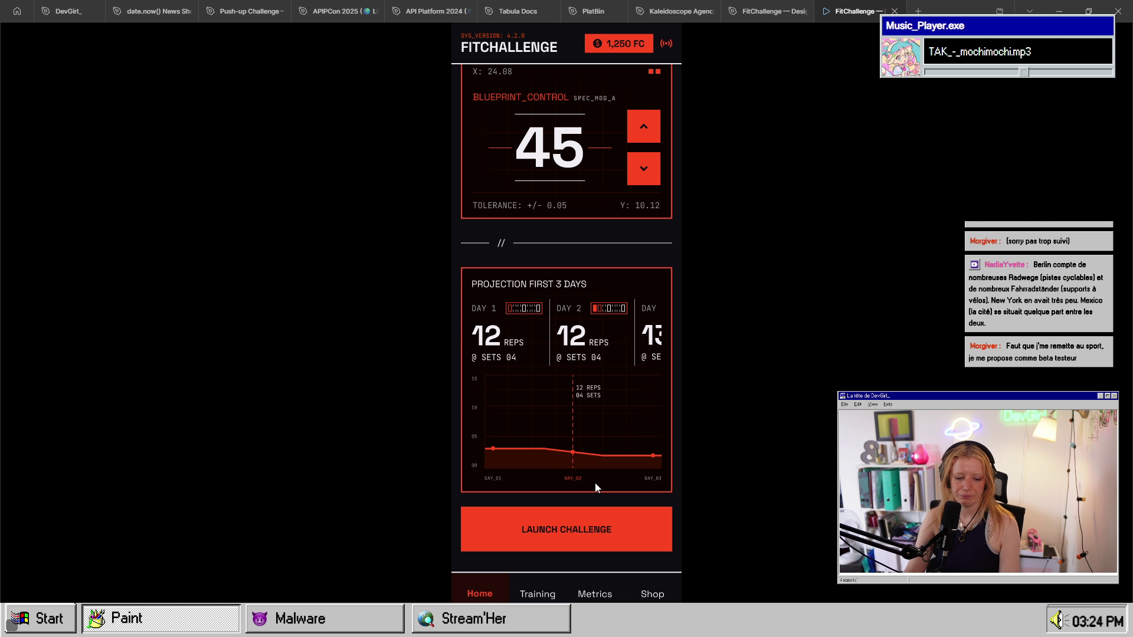
pyautogui.click(764, 12)
pyautogui.scroll(-10, 517, 233)
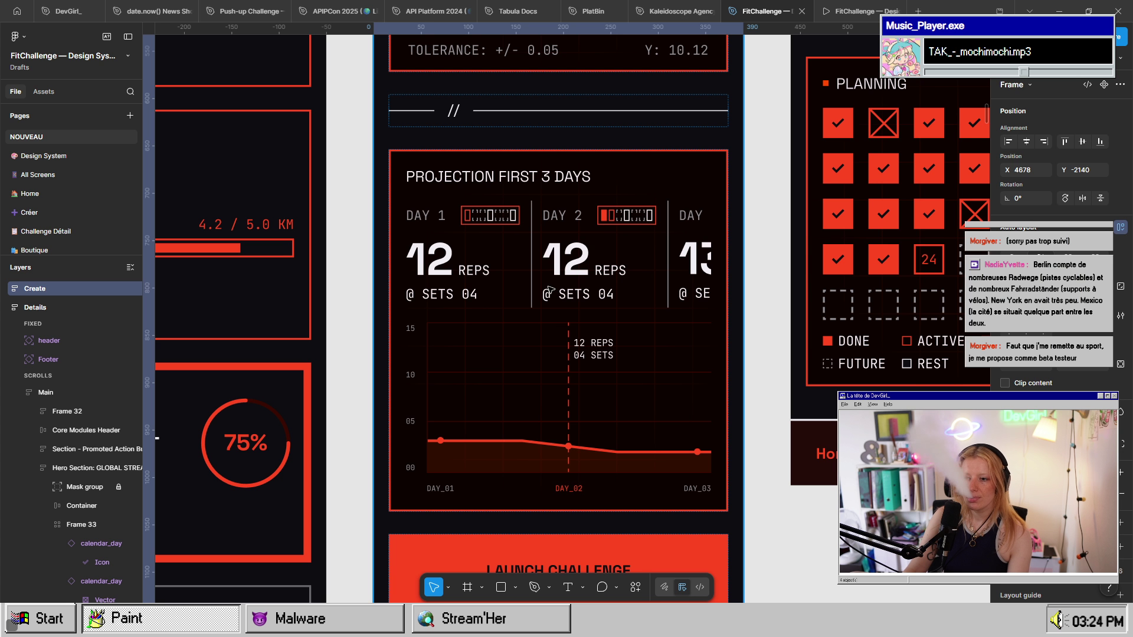
pyautogui.scroll(2, 516, 233)
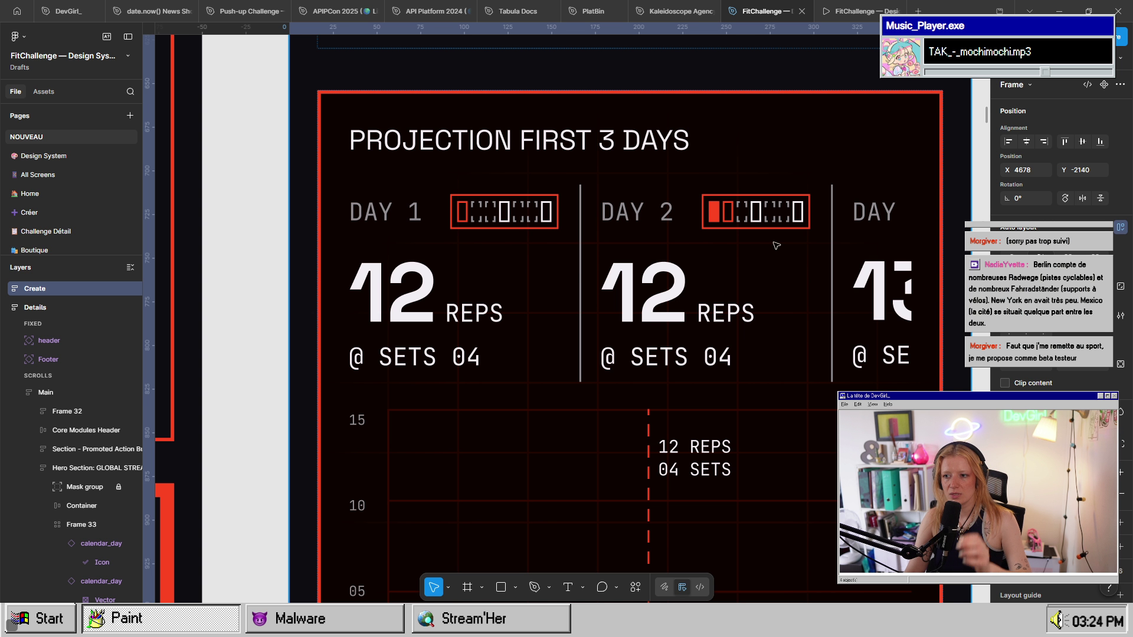
pyautogui.scroll(-5, 790, 344)
pyautogui.scroll(-2, 790, 344)
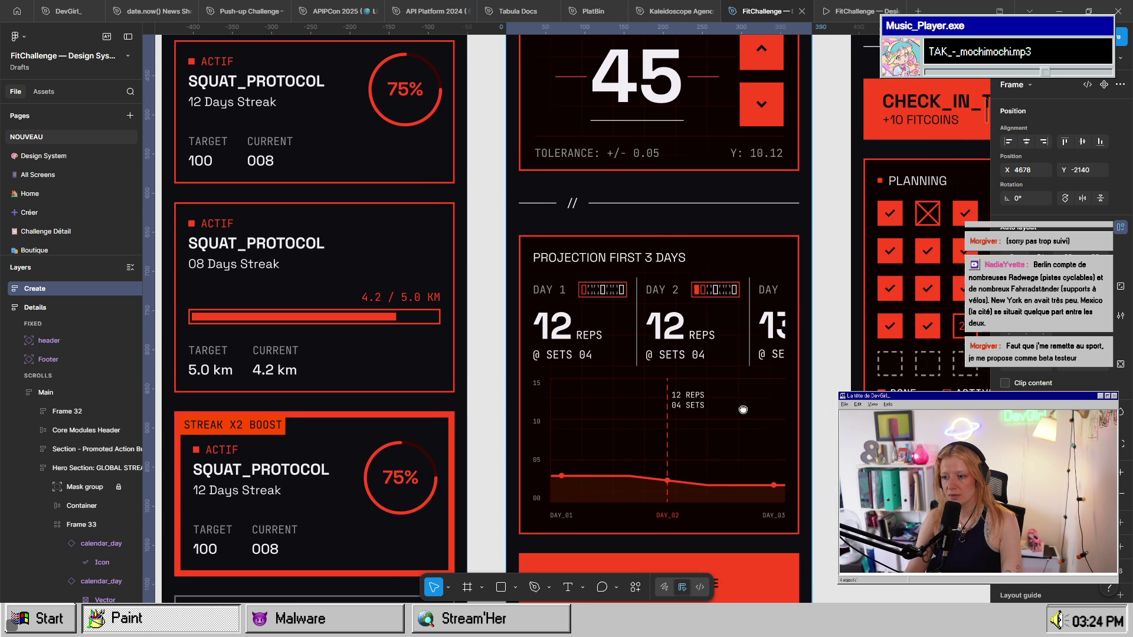
pyautogui.moveTo(791, 345); pyautogui.dragTo(560, 210)
pyautogui.scroll(10, 559, 210)
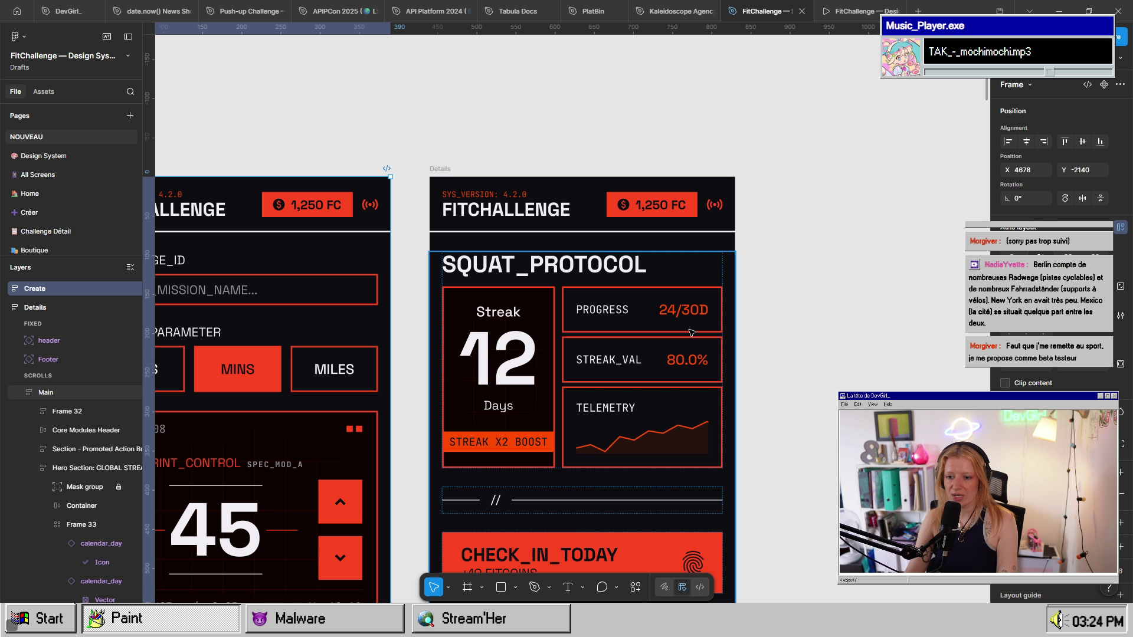
pyautogui.scroll(-3, 687, 330)
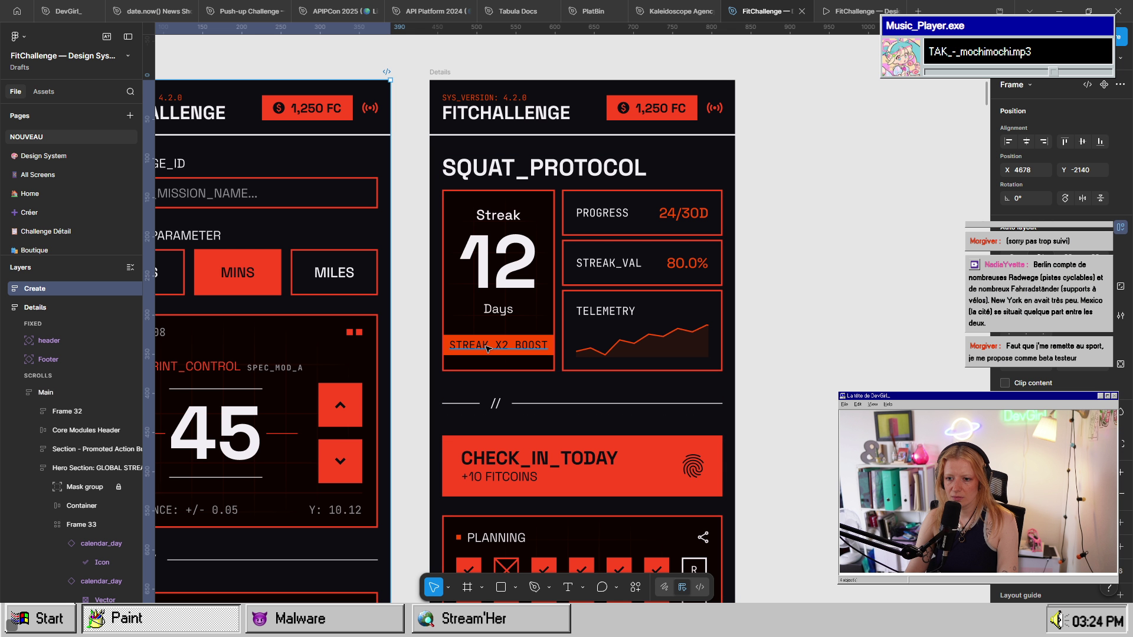
pyautogui.click(534, 310)
pyautogui.click(534, 310)
pyautogui.click(553, 335)
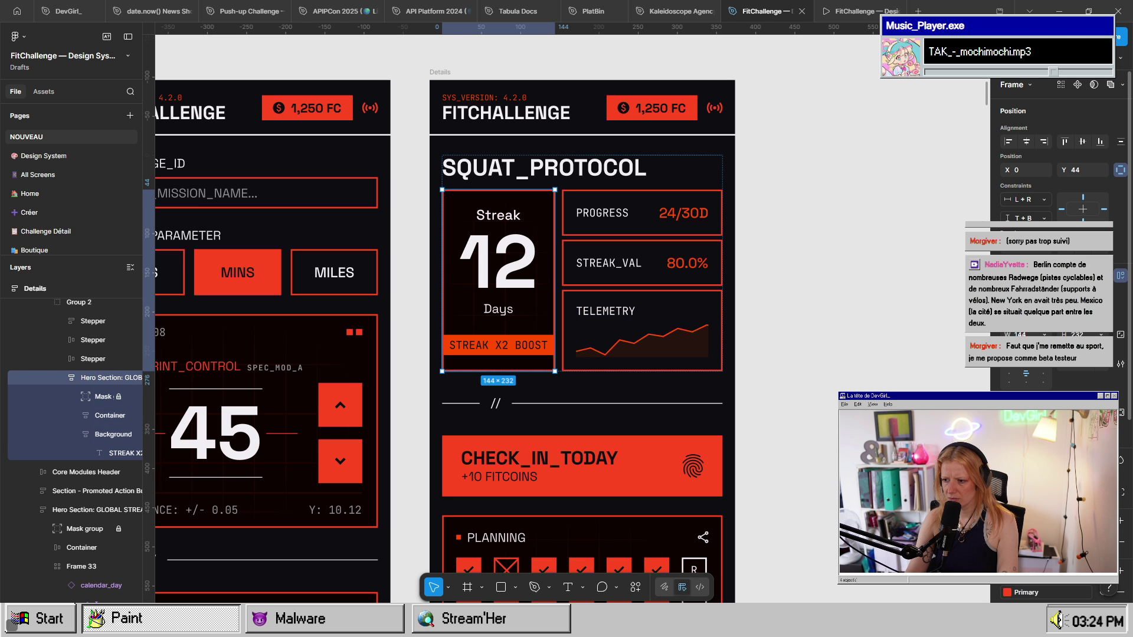
pyautogui.scroll(-4, 1056, 295)
pyautogui.click(1006, 314)
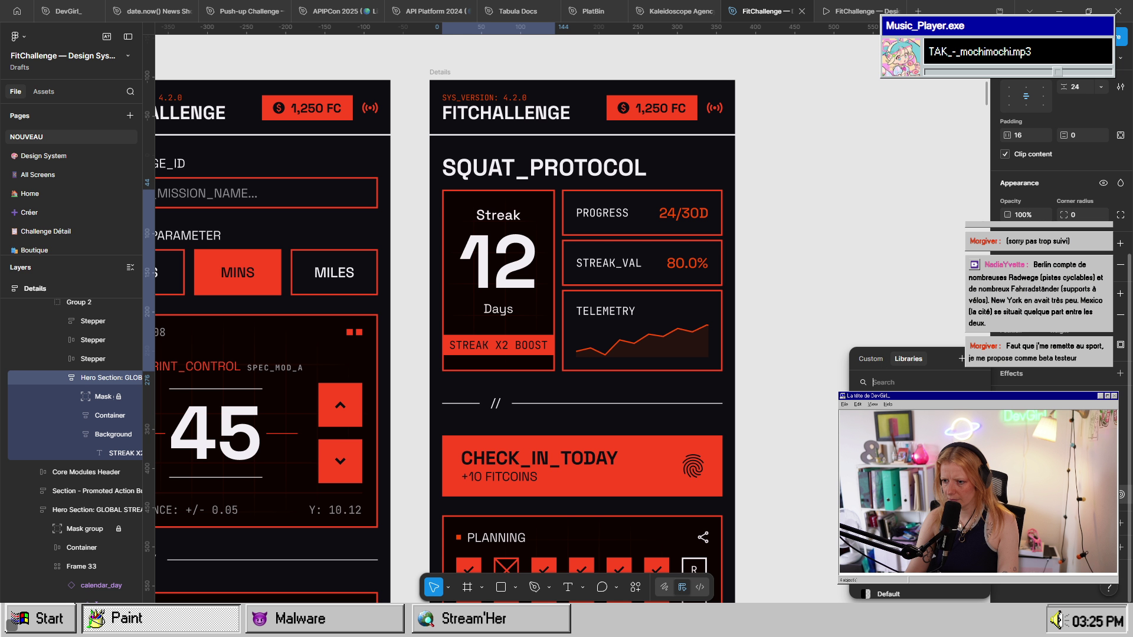
pyautogui.click(738, 394)
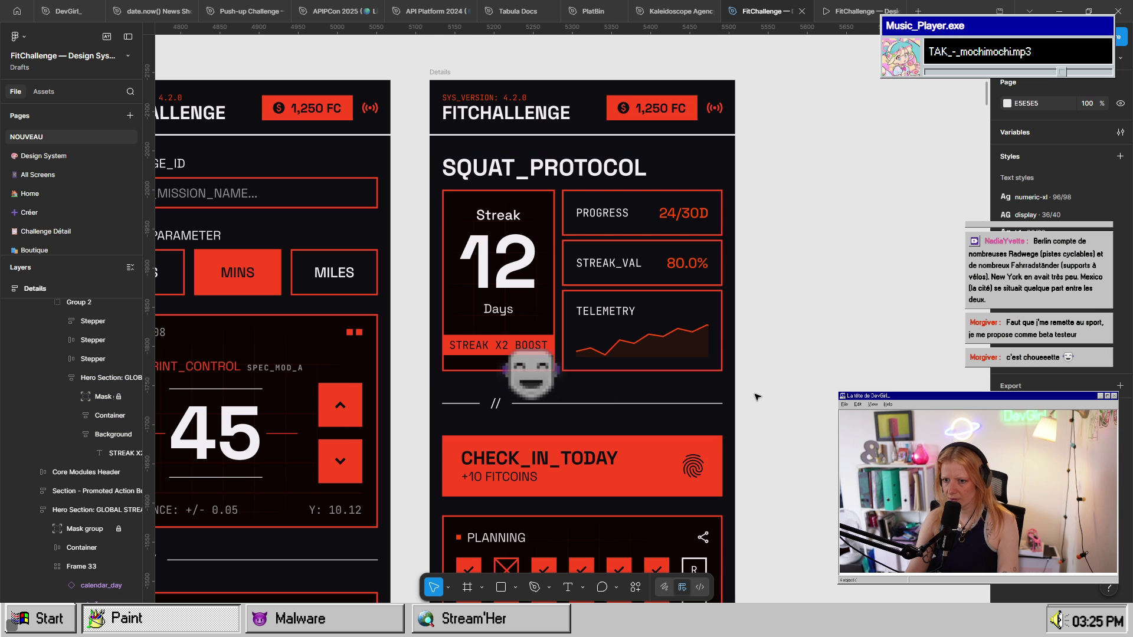
pyautogui.scroll(-2, 737, 391)
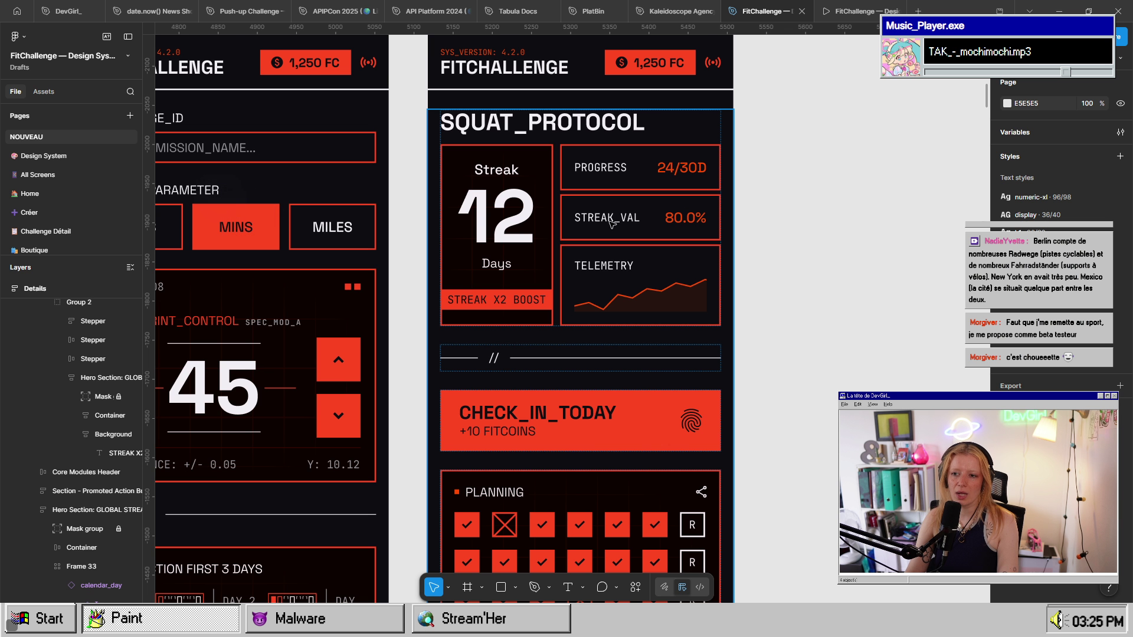
pyautogui.click(644, 224)
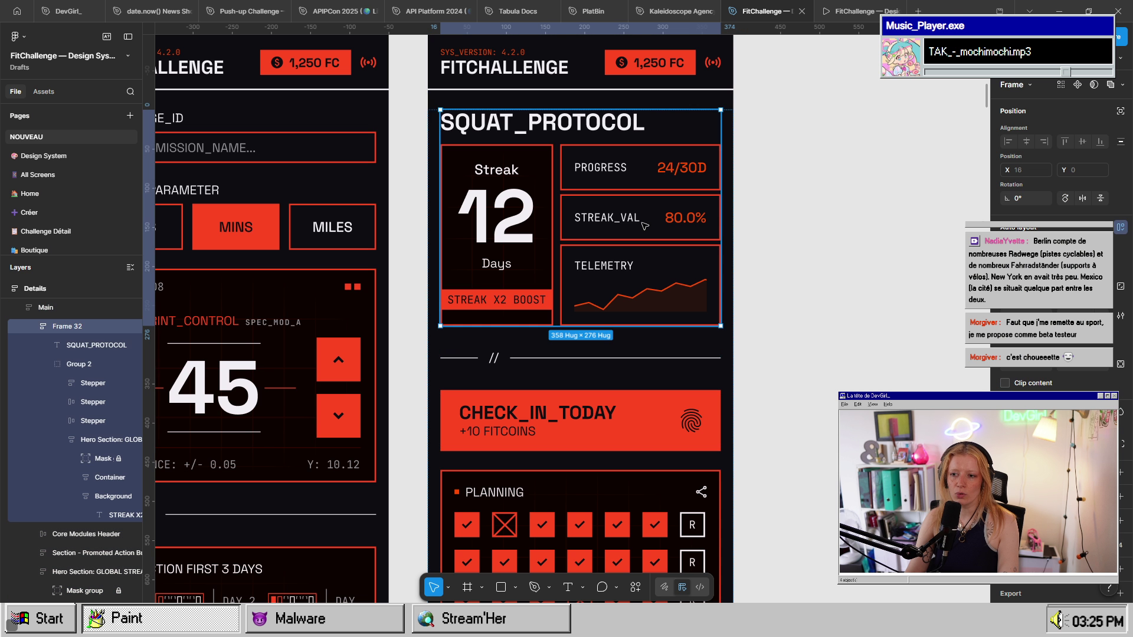
pyautogui.doubleClick(644, 225)
pyautogui.doubleClick(645, 225)
pyautogui.click(655, 318)
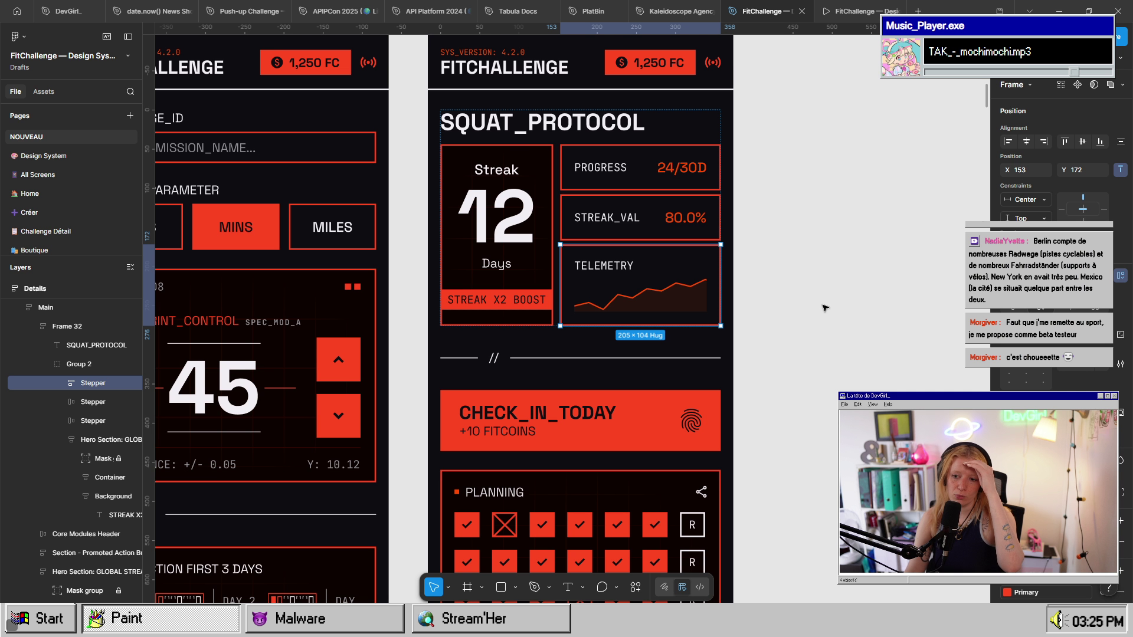
pyautogui.scroll(-4, 824, 307)
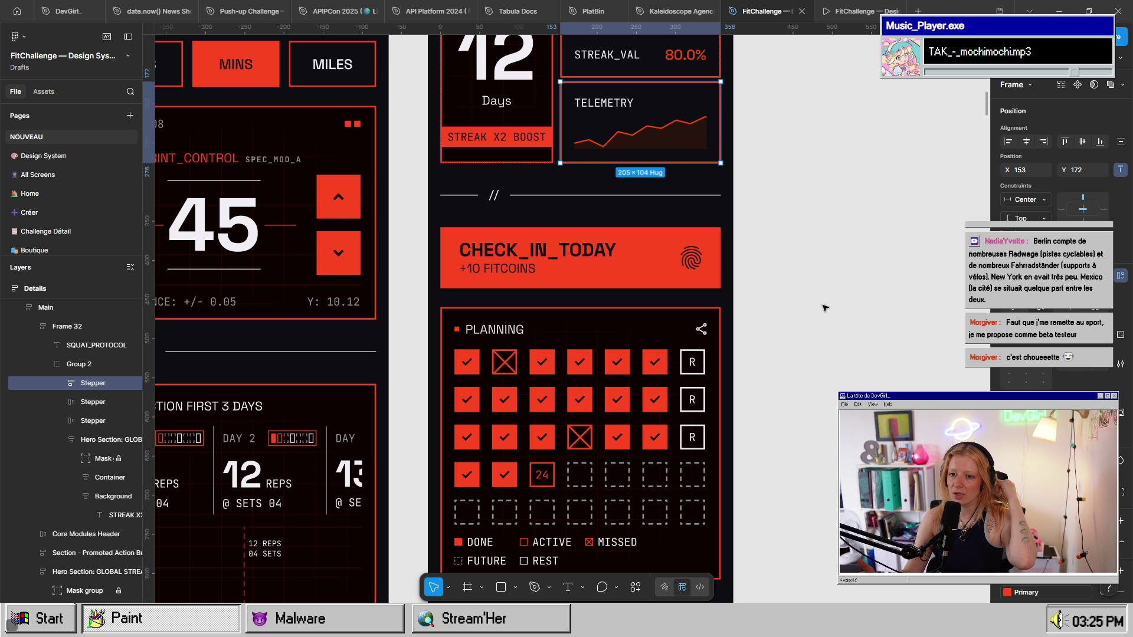
pyautogui.scroll(-1, 824, 307)
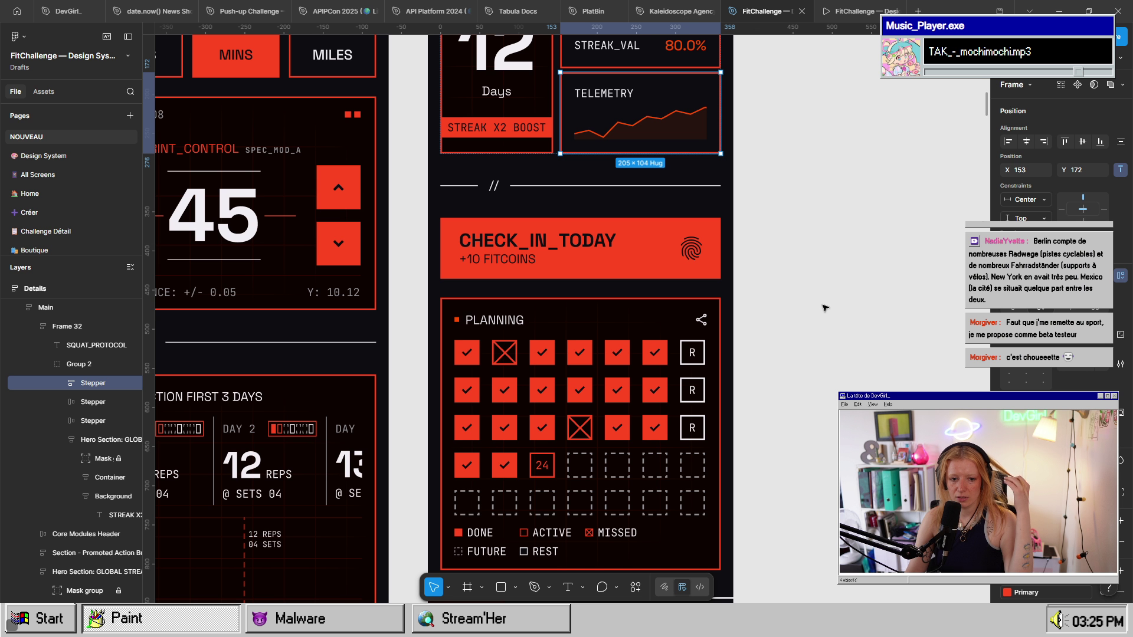
pyautogui.scroll(-3, 824, 307)
pyautogui.scroll(3, 824, 307)
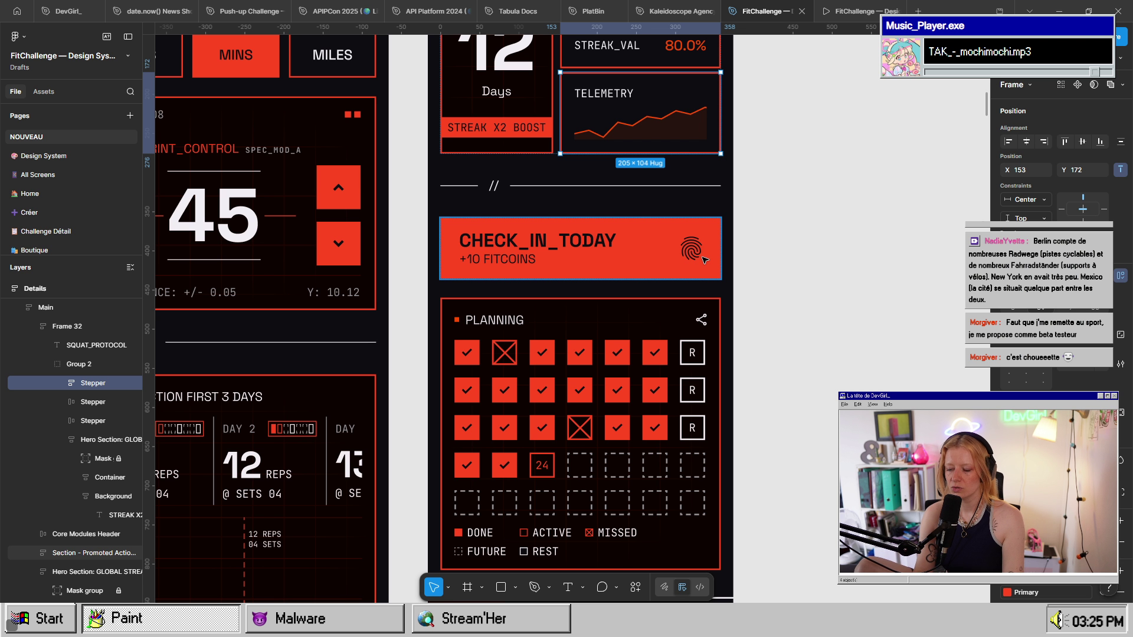
pyautogui.scroll(5, 732, 265)
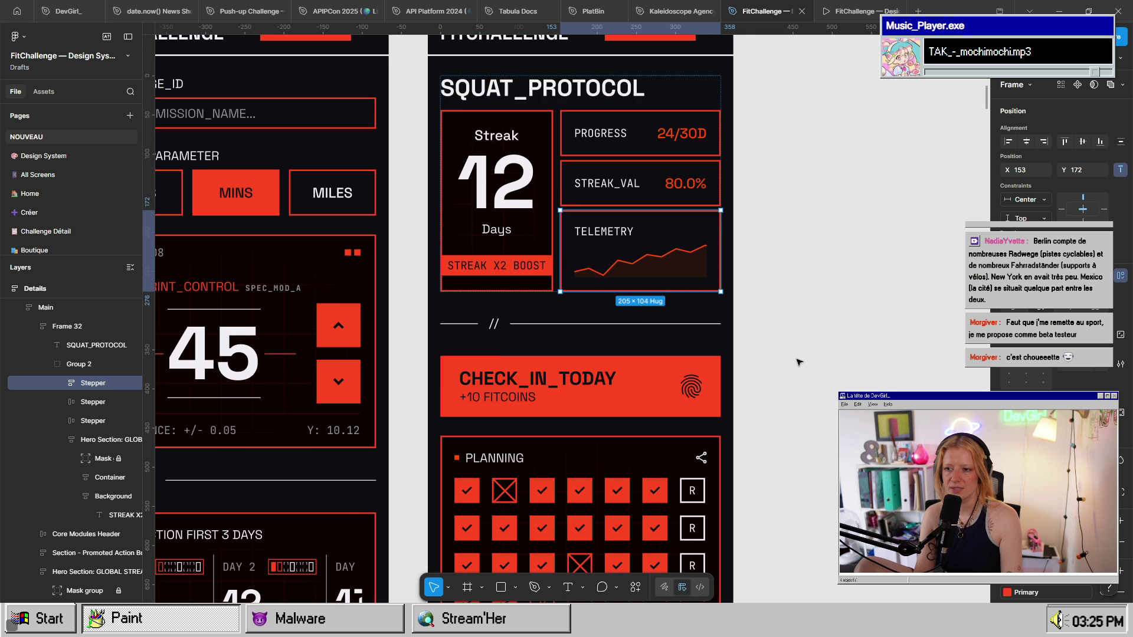
pyautogui.scroll(-3, 798, 362)
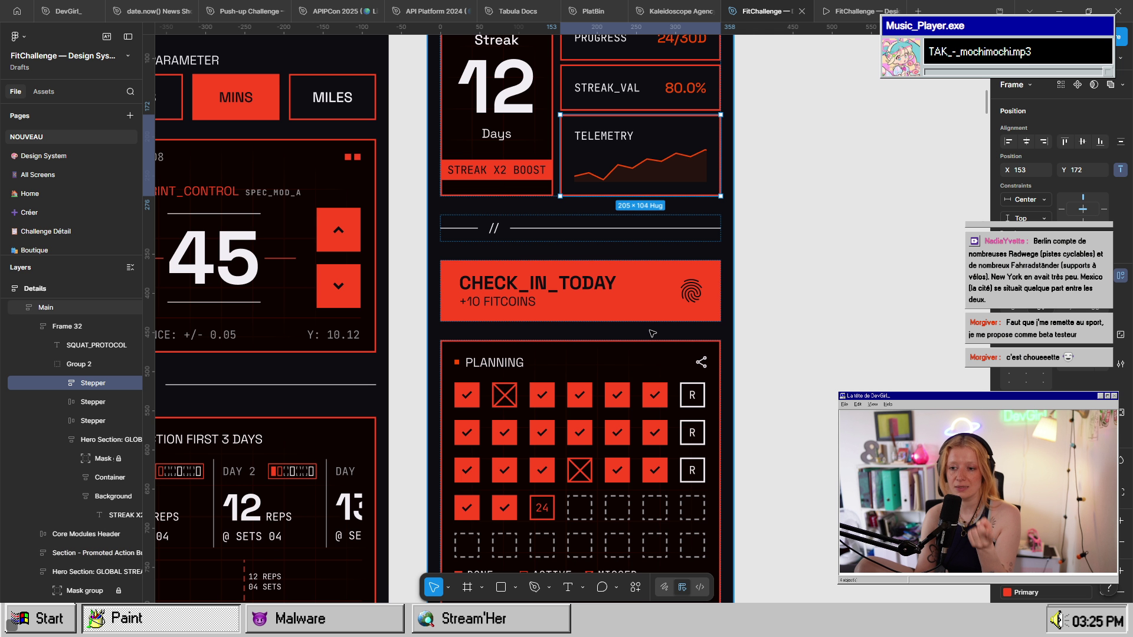
pyautogui.scroll(-5, 650, 308)
pyautogui.scroll(4, 649, 309)
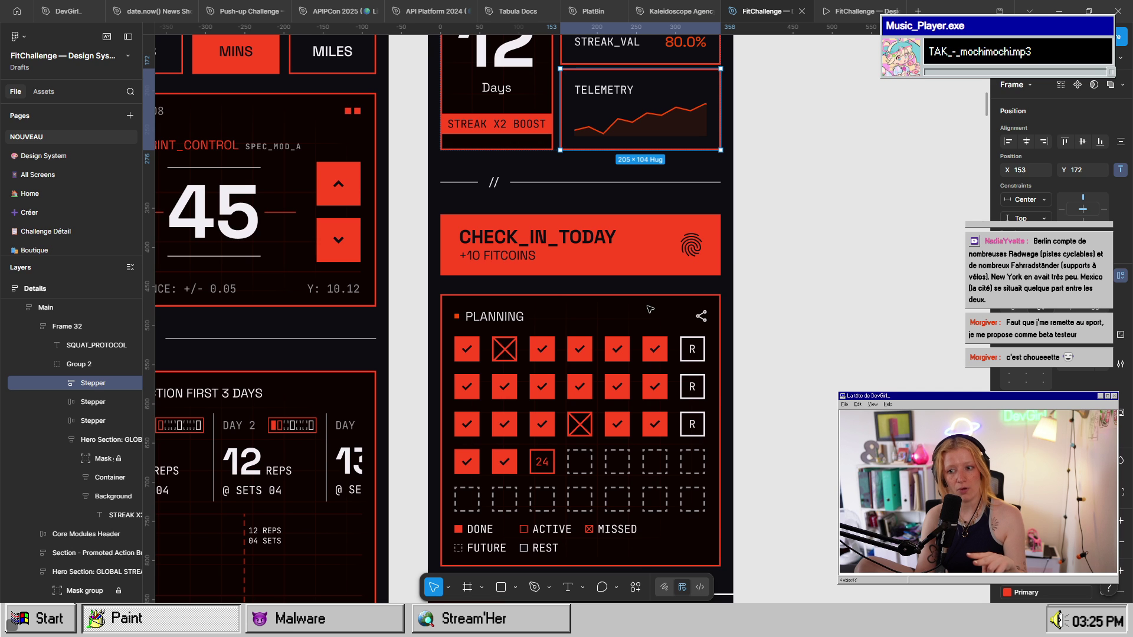
pyautogui.scroll(-1, 650, 309)
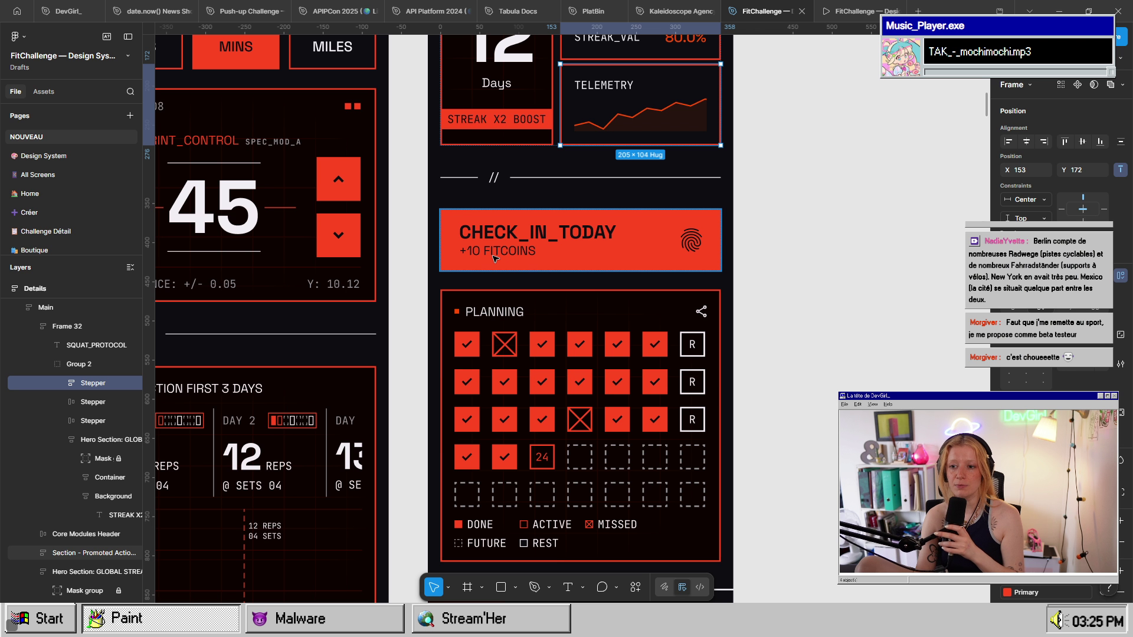
pyautogui.scroll(-10, 494, 258)
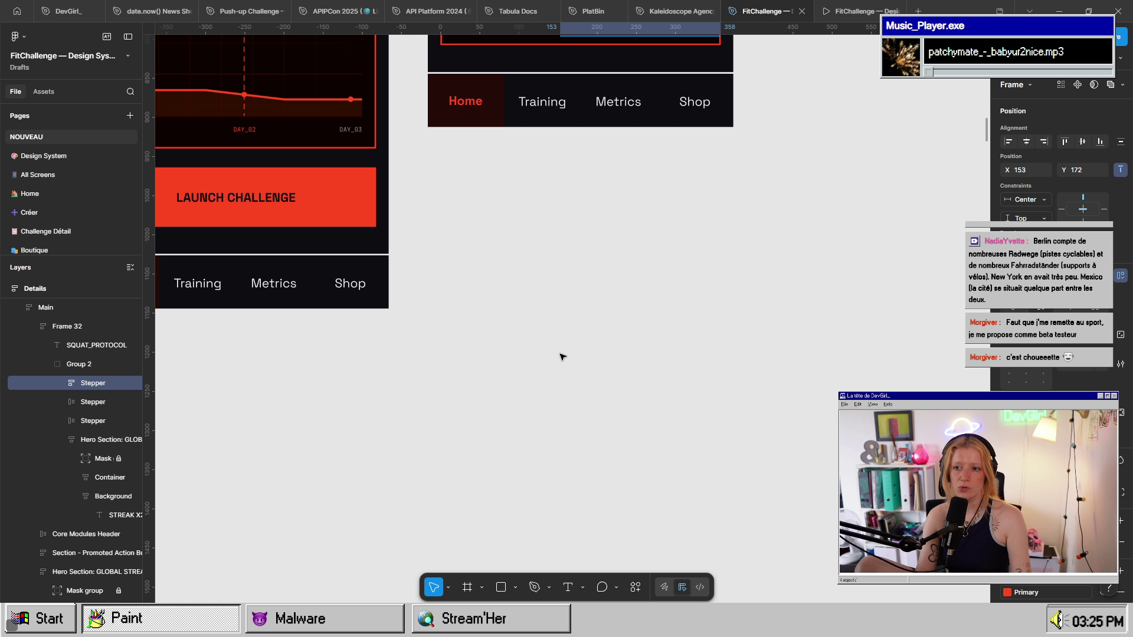
pyautogui.scroll(-5, 538, 311)
pyautogui.scroll(6, 689, 331)
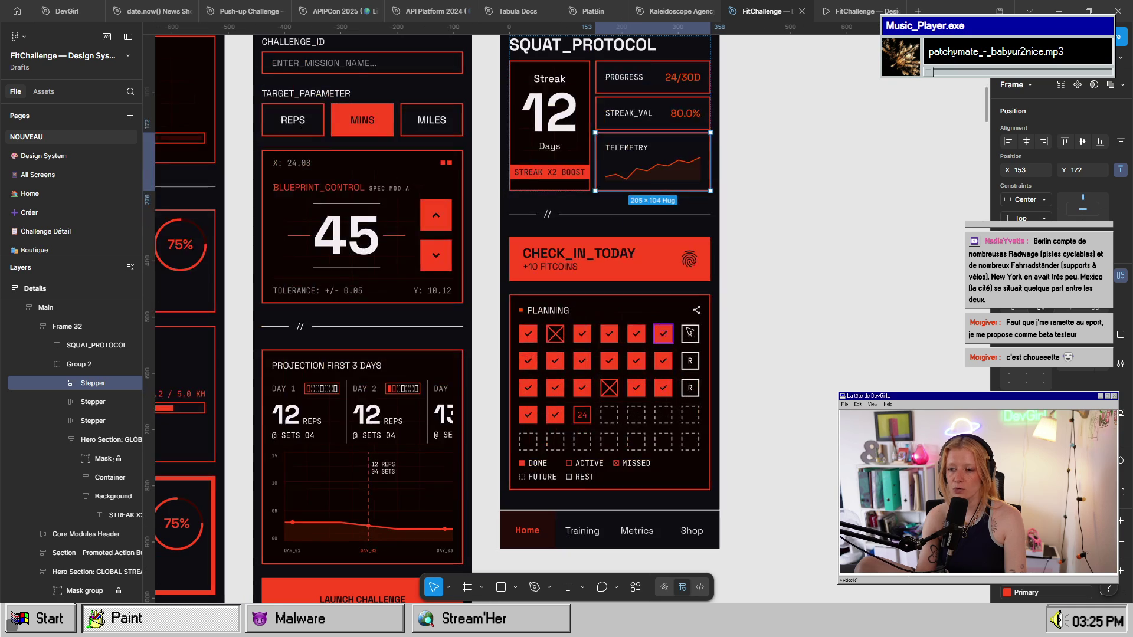
pyautogui.press('Escape')
pyautogui.hscroll(-5, 584, 366)
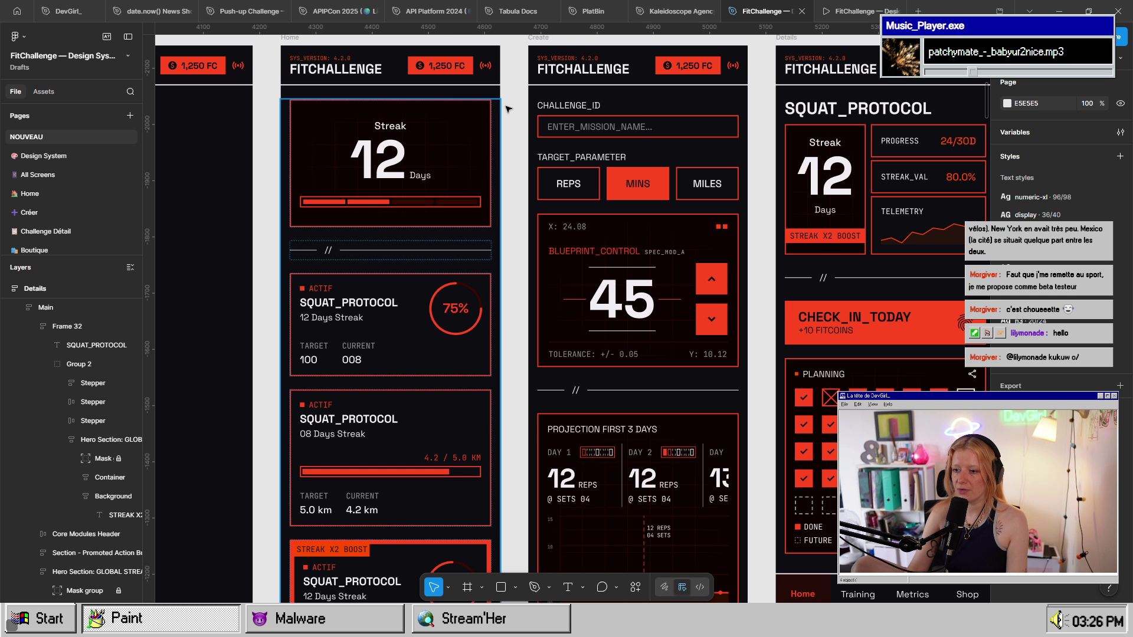
pyautogui.scroll(-3, 702, 402)
pyautogui.scroll(3, 702, 401)
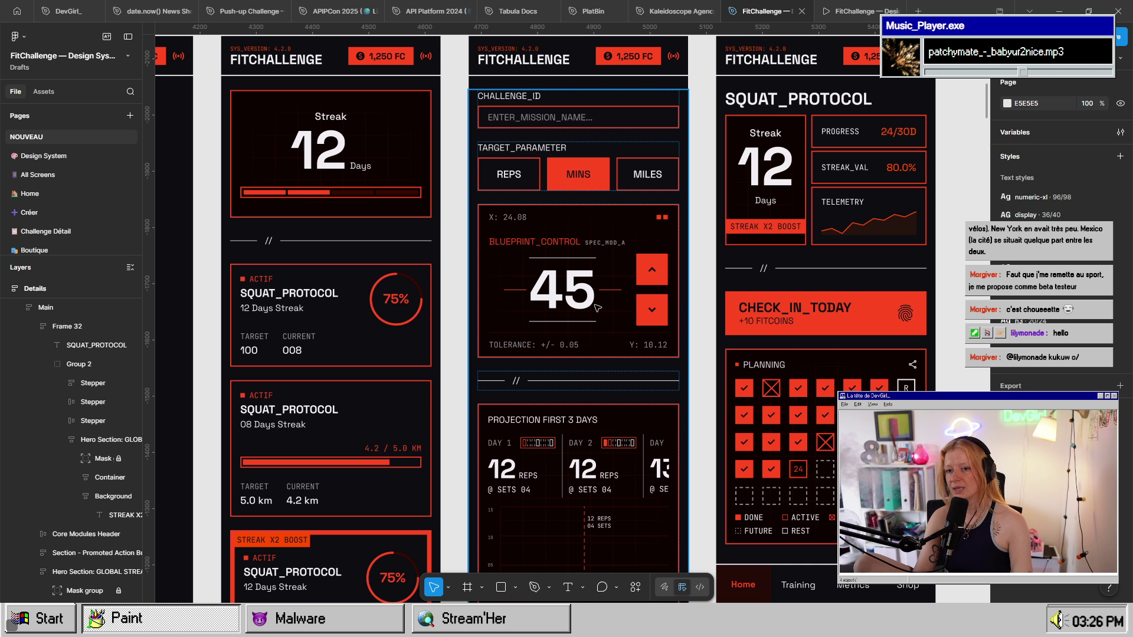
pyautogui.scroll(5, 596, 306)
pyautogui.click(707, 271)
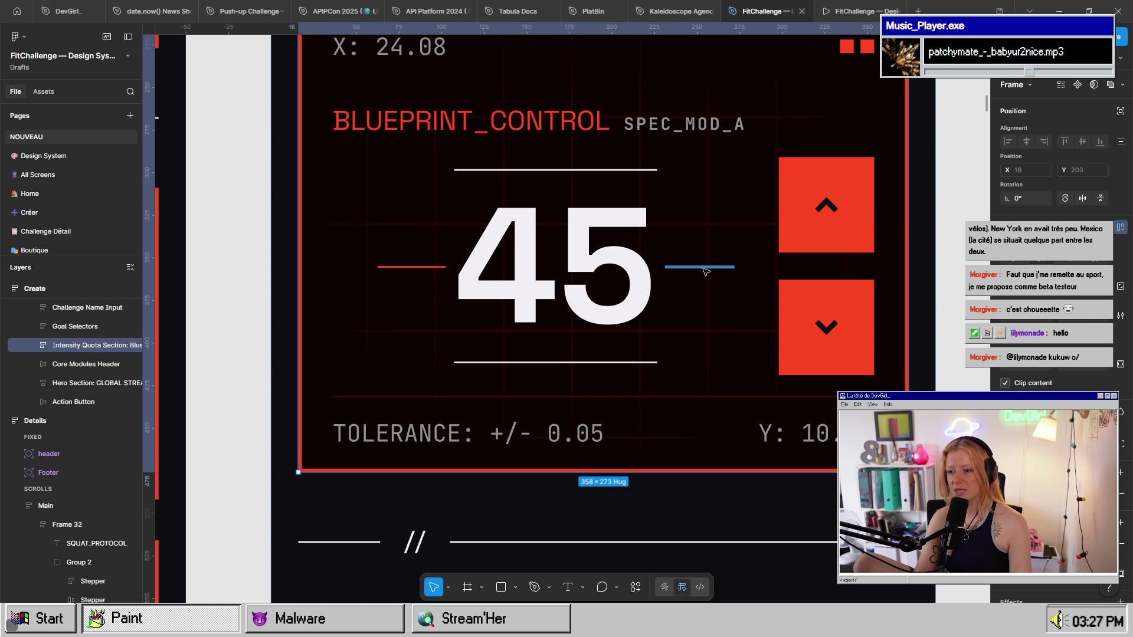
pyautogui.doubleClick(706, 269)
pyautogui.scroll(-3, 702, 336)
pyautogui.scroll(-2, 546, 339)
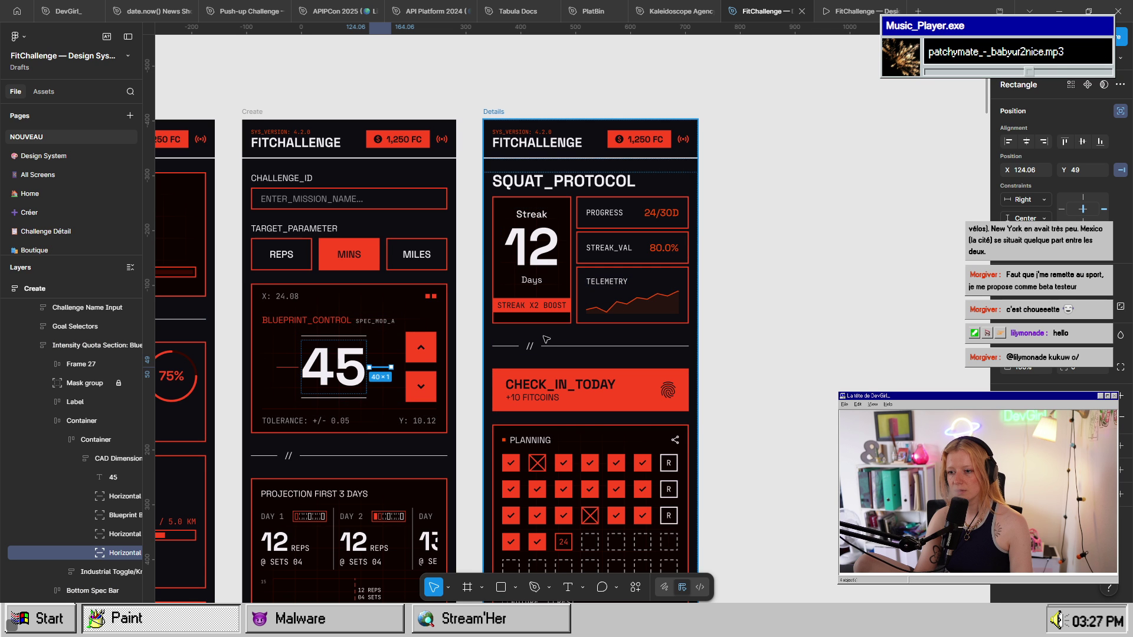
pyautogui.scroll(-5, 546, 340)
pyautogui.hscroll(-5, 546, 339)
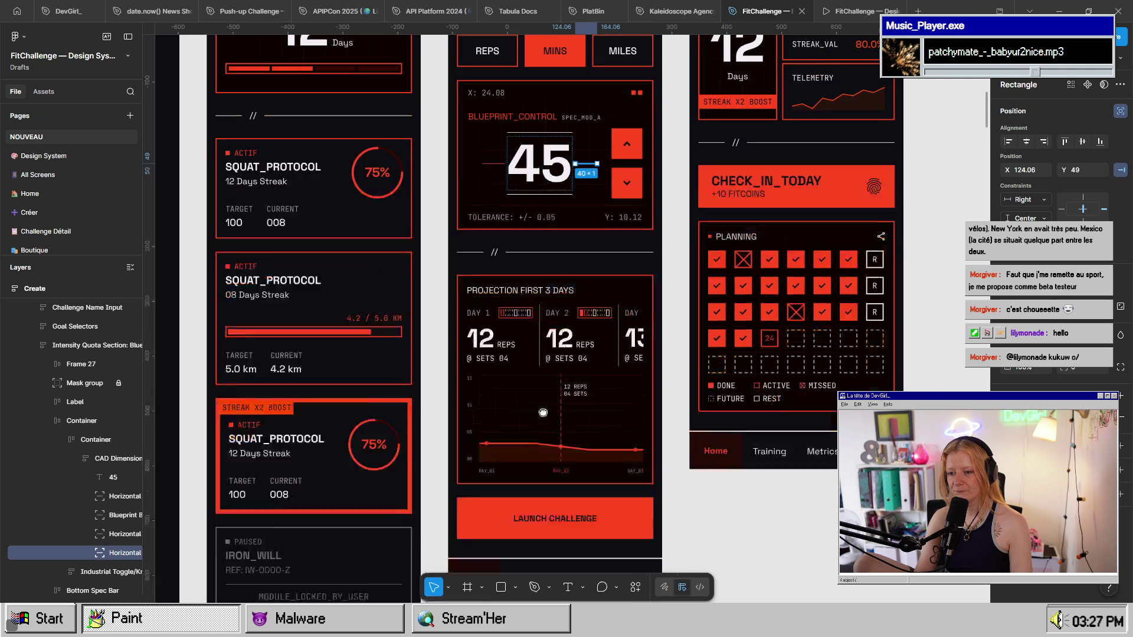
pyautogui.scroll(-2, 543, 412)
pyautogui.hscroll(-2, 543, 412)
pyautogui.scroll(3, 691, 387)
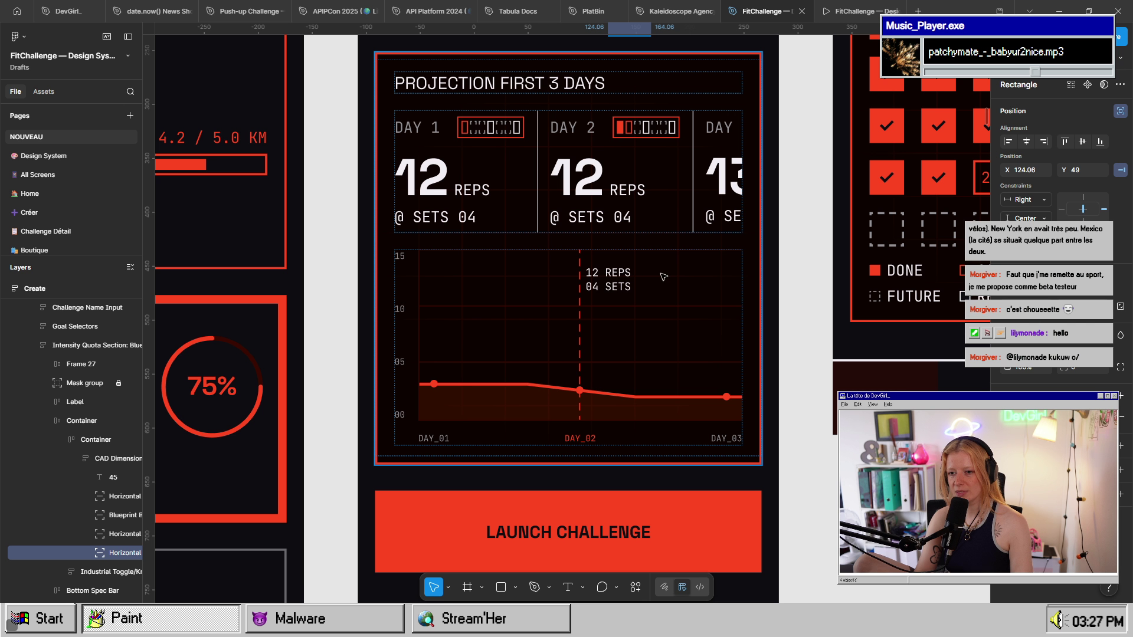
pyautogui.scroll(-3, 551, 315)
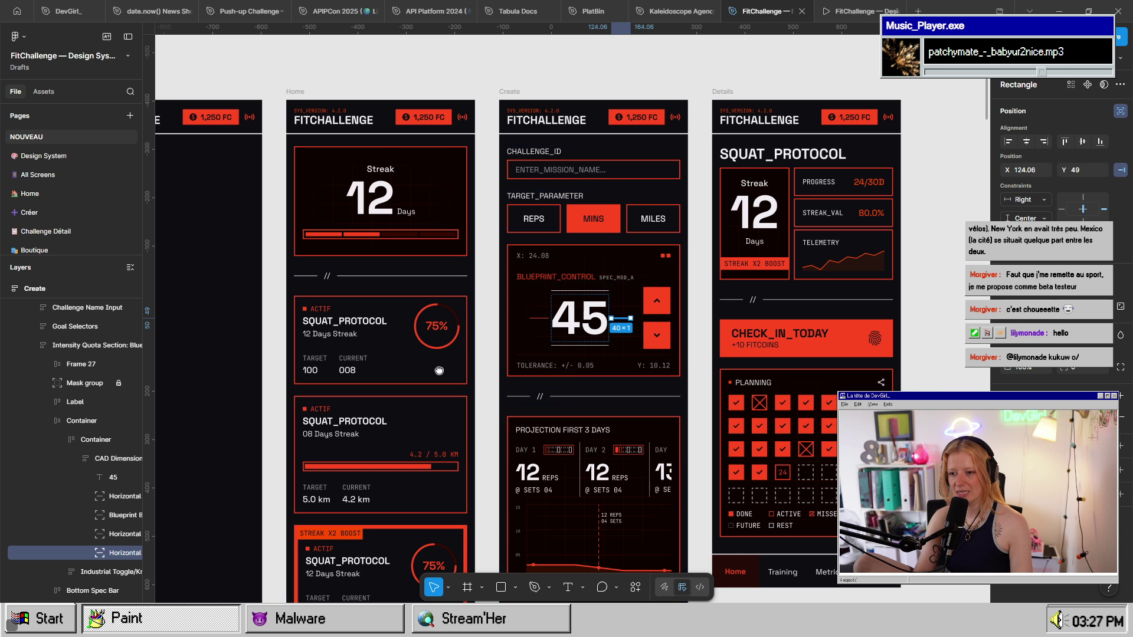
pyautogui.scroll(5, 640, 309)
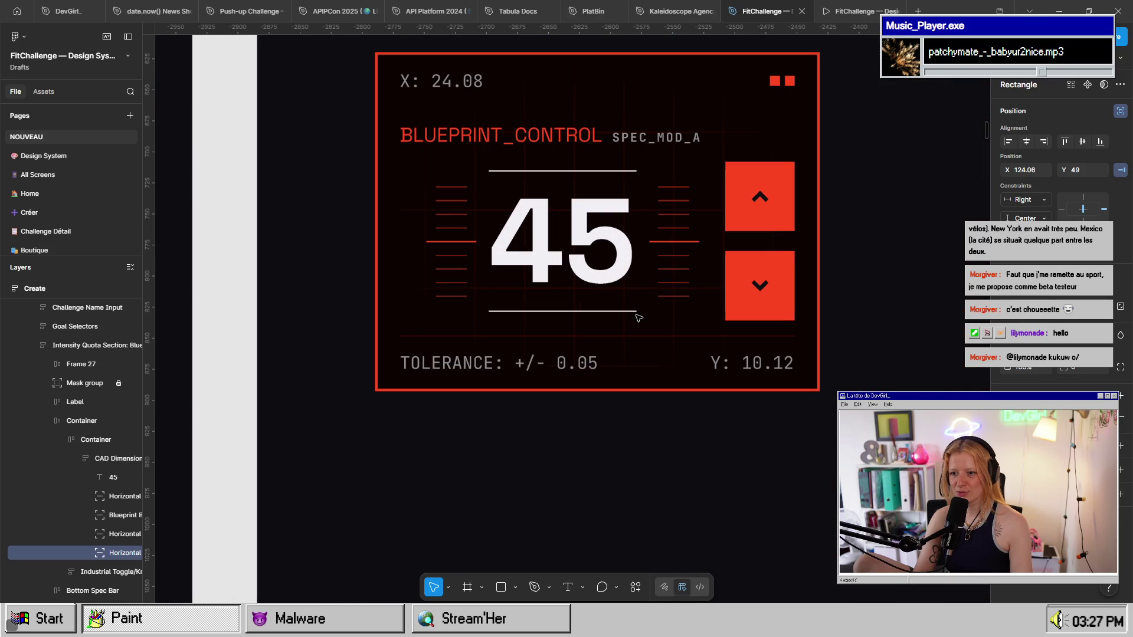
pyautogui.scroll(3, 613, 413)
pyautogui.scroll(-2, 612, 423)
pyautogui.hscroll(-2, 613, 424)
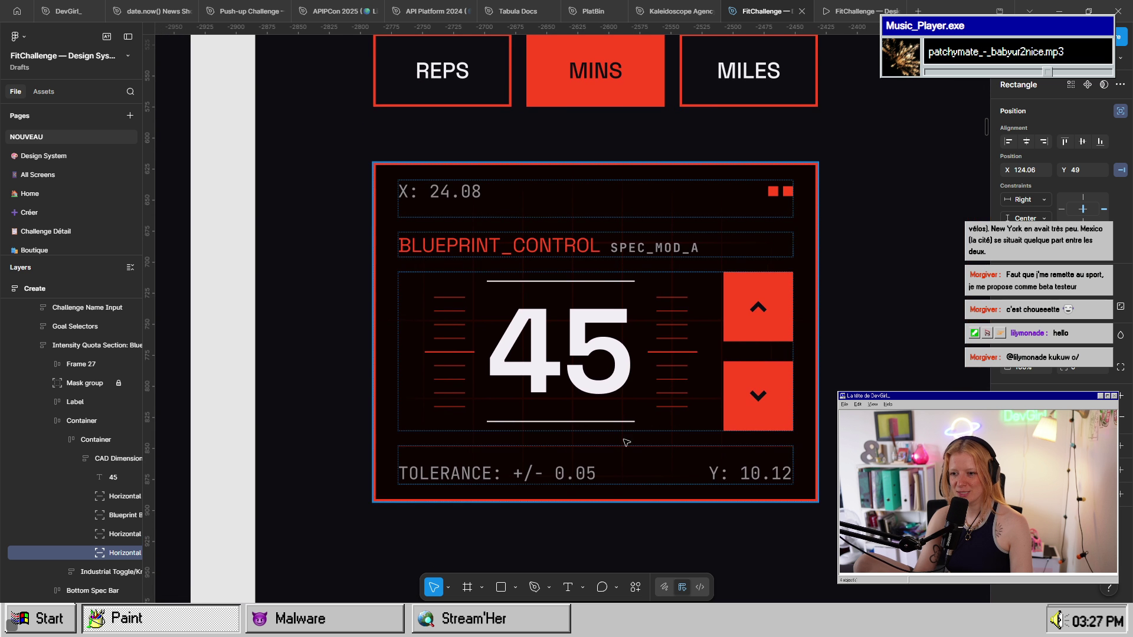
pyautogui.scroll(3, 694, 412)
pyautogui.scroll(-3, 649, 294)
pyautogui.scroll(2, 559, 116)
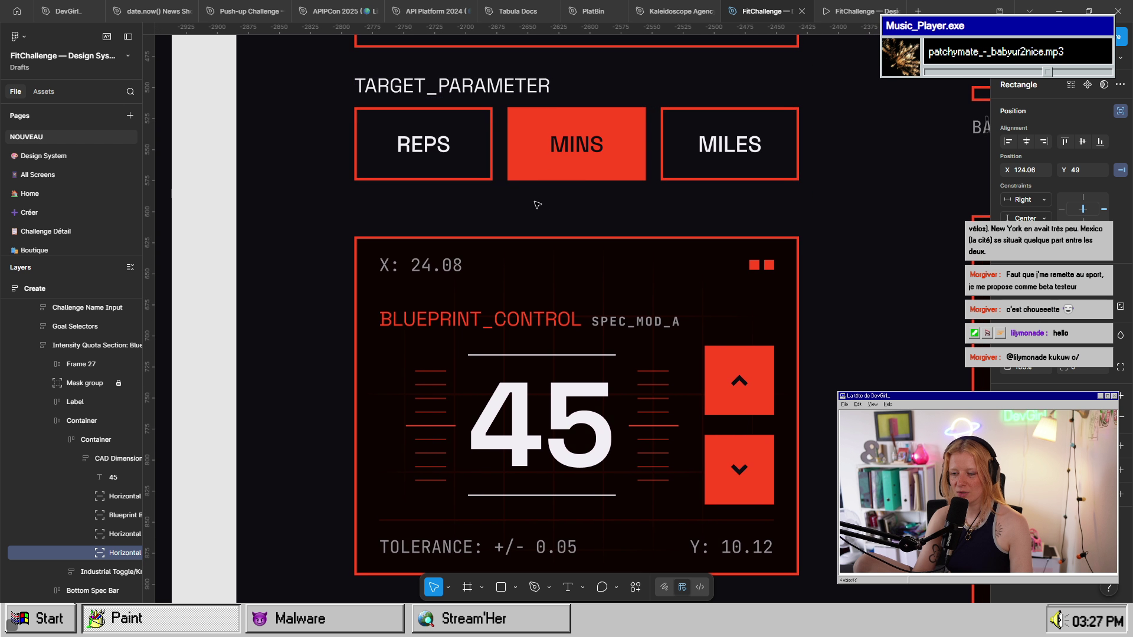
pyautogui.scroll(-5, 622, 387)
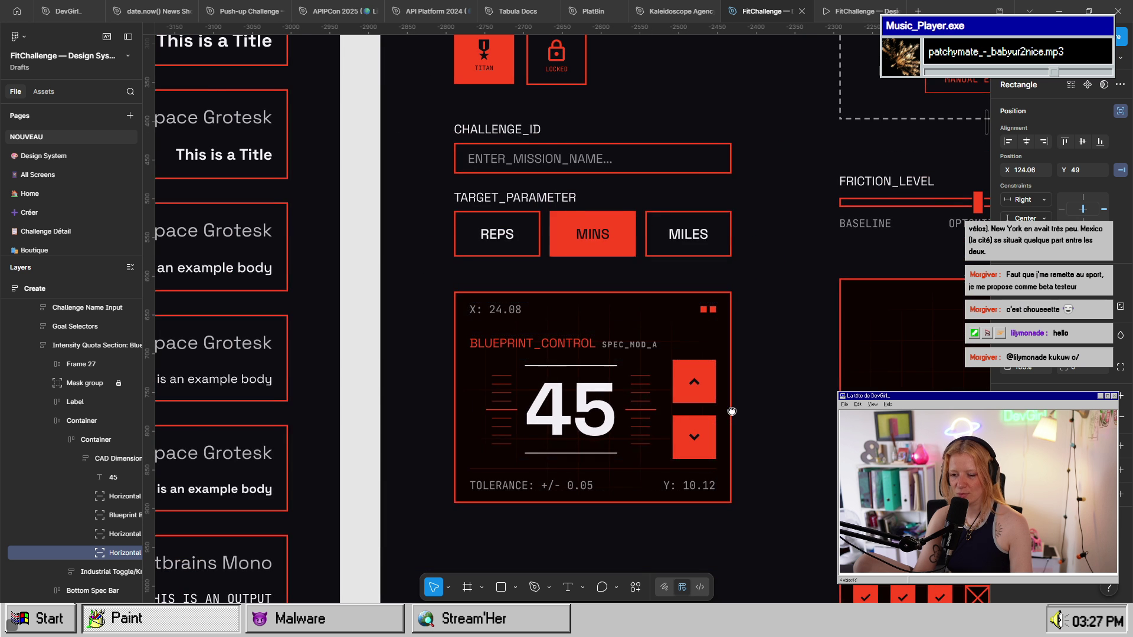
pyautogui.hscroll(10, 560, 354)
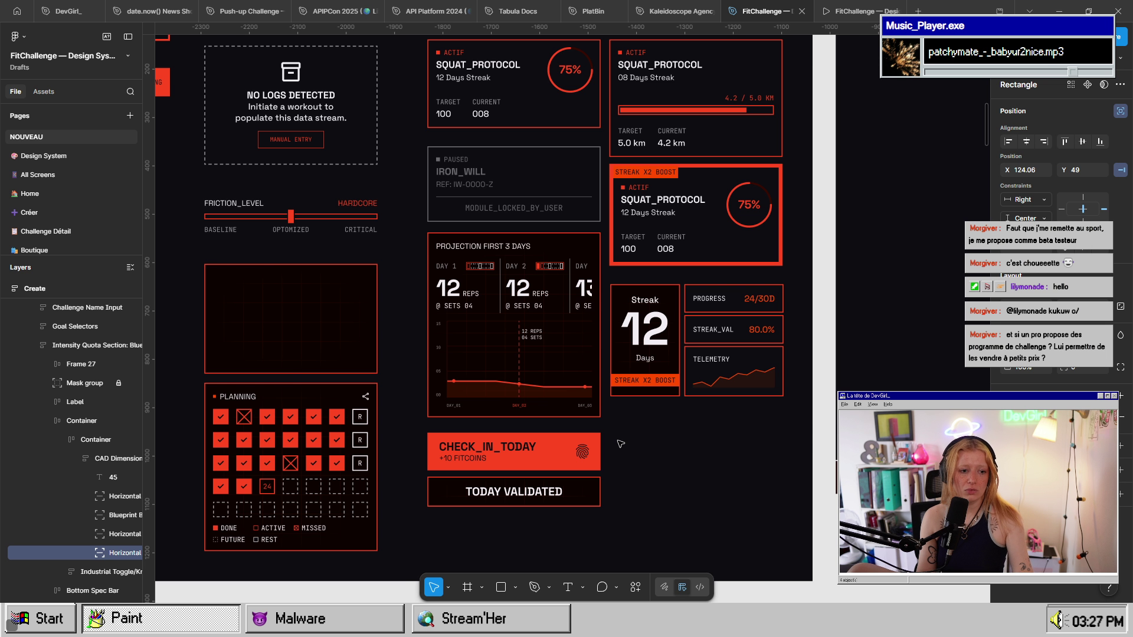
pyautogui.hscroll(10, 619, 384)
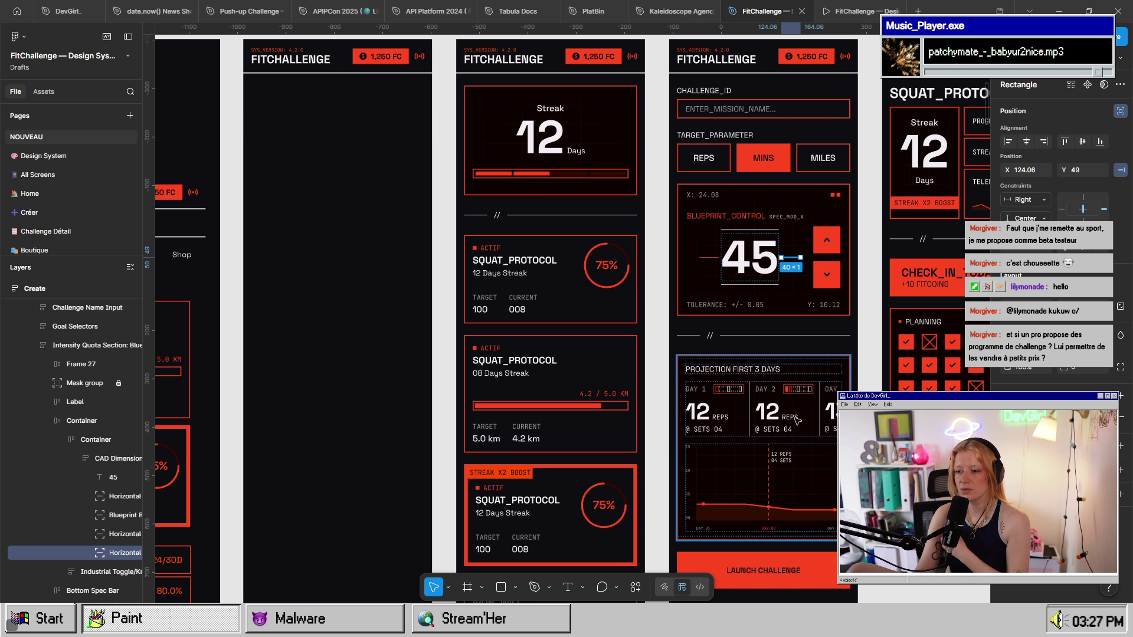
pyautogui.scroll(-2, 701, 430)
pyautogui.hscroll(2, 701, 430)
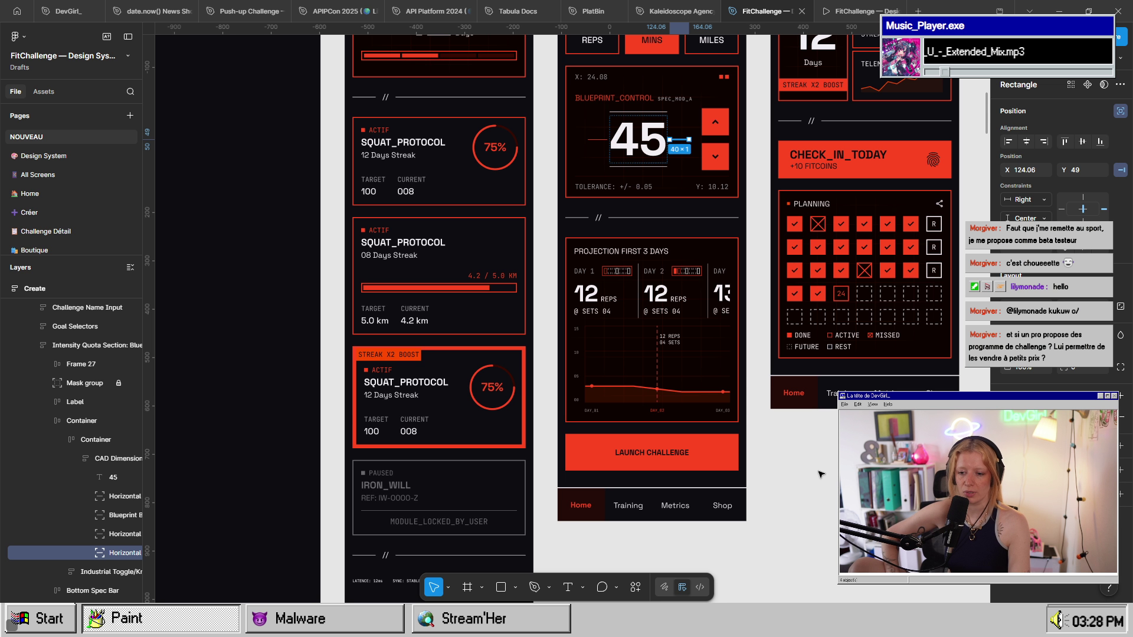
pyautogui.click(767, 326)
pyautogui.scroll(3, 590, 354)
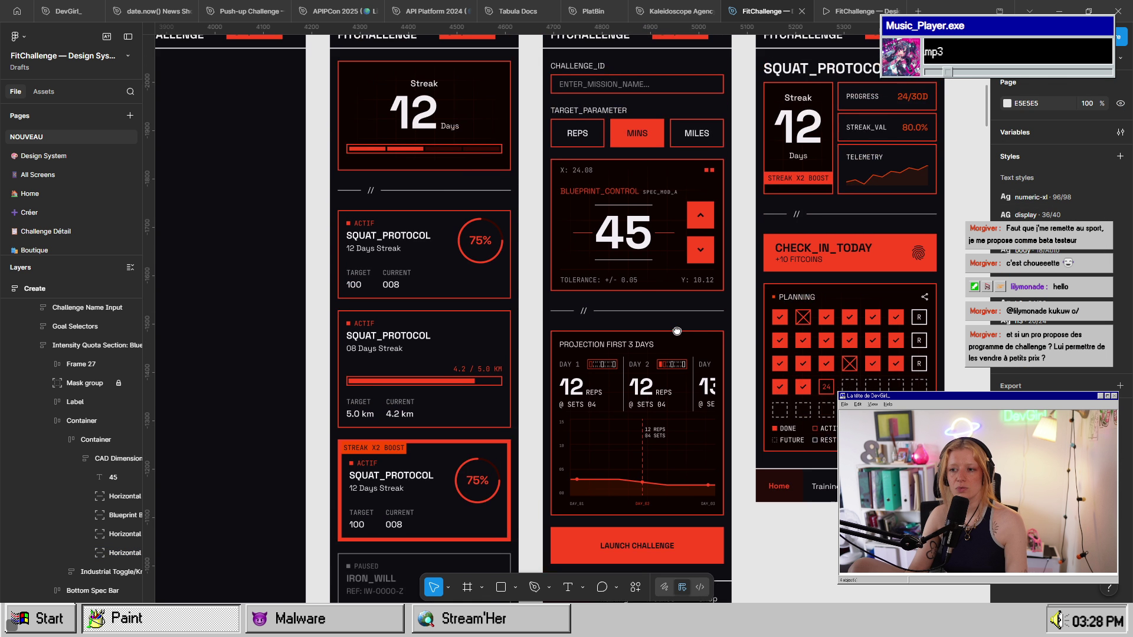
pyautogui.hscroll(-15, 484, 381)
pyautogui.scroll(-5, 472, 366)
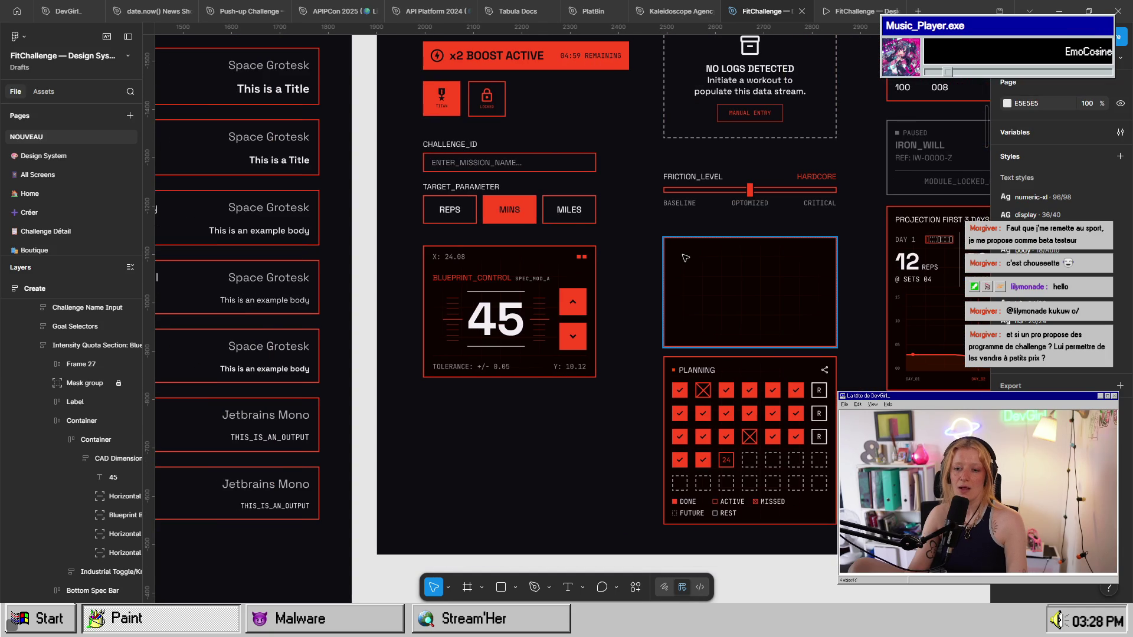
pyautogui.scroll(5, 454, 348)
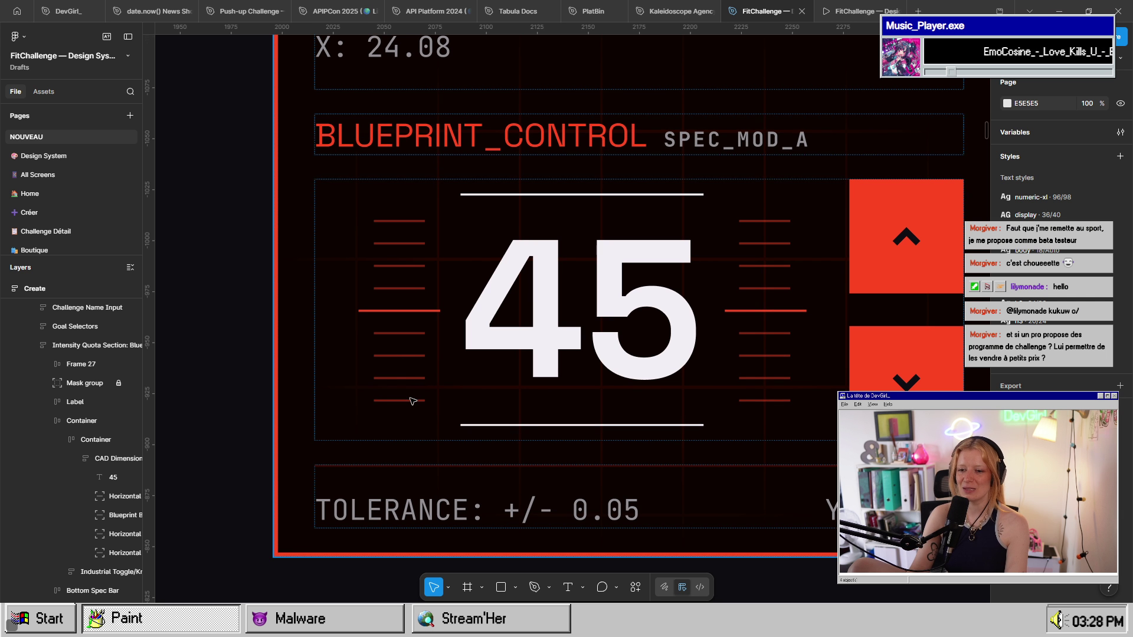
pyautogui.click(413, 385)
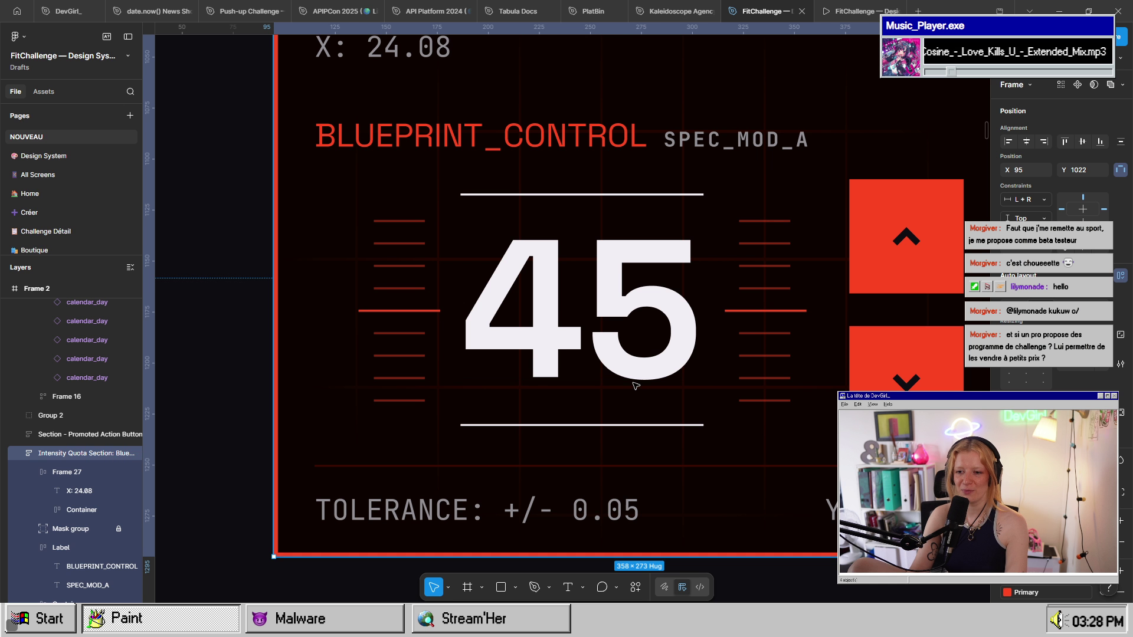
pyautogui.scroll(-3, 636, 384)
pyautogui.scroll(-5, 864, 325)
pyautogui.hscroll(3, 547, 291)
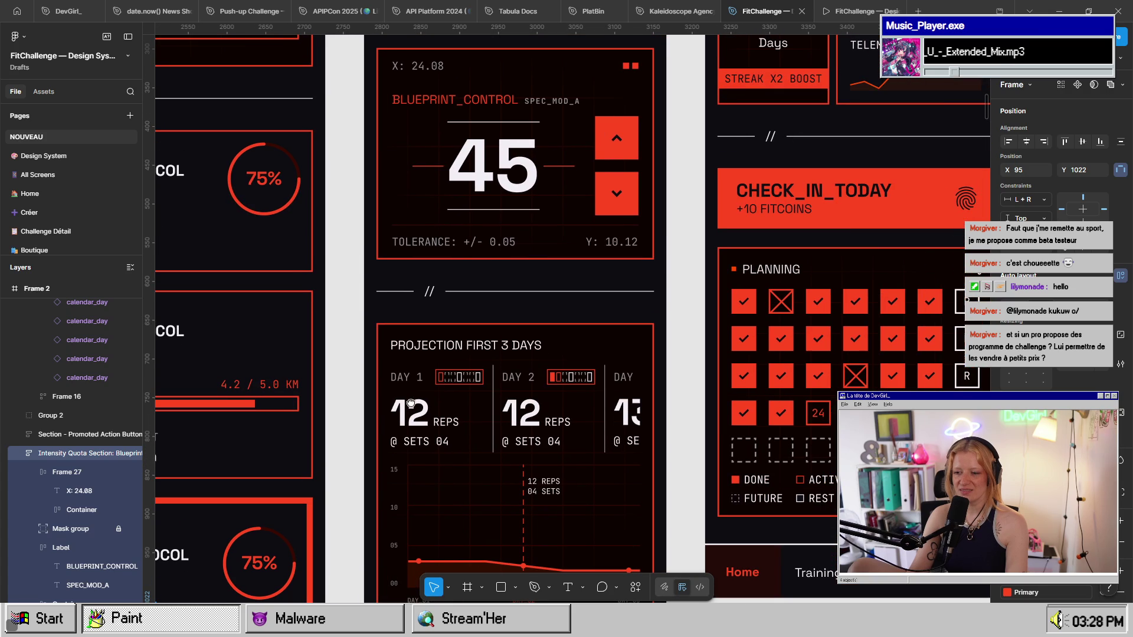
pyautogui.scroll(3, 547, 291)
pyautogui.click(500, 209)
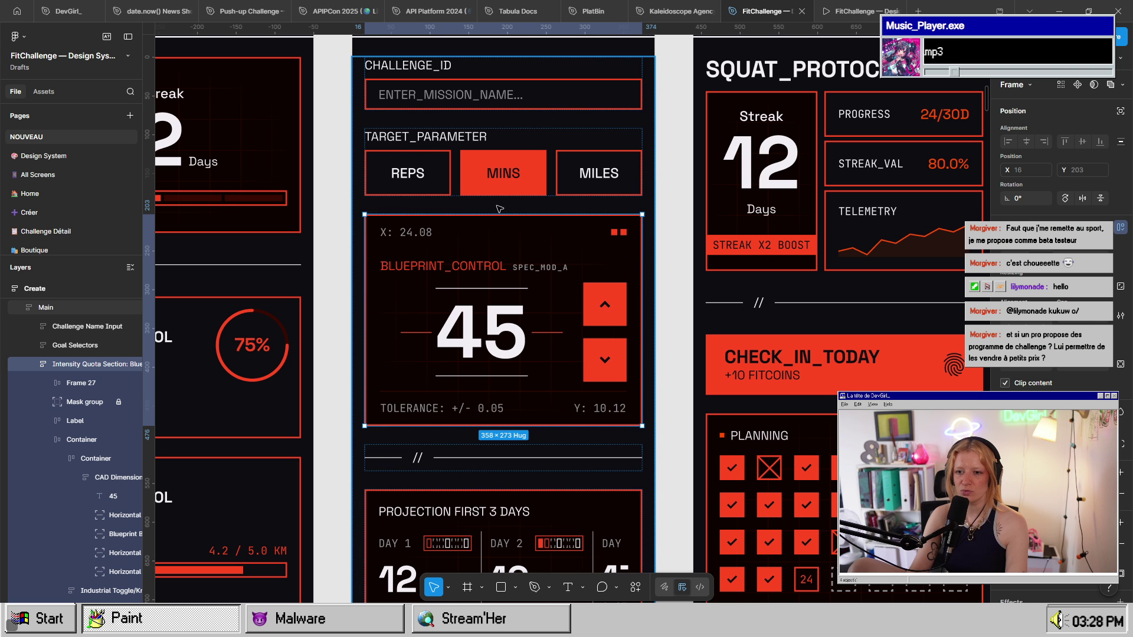
pyautogui.moveTo(537, 321)
pyautogui.mouseDown()
pyautogui.moveTo(538, 478)
pyautogui.moveTo(563, 175)
pyautogui.moveTo(542, 320)
pyautogui.mouseUp()
pyautogui.scroll(5, 560, 194)
pyautogui.press('Escape')
pyautogui.scroll(5, 763, 384)
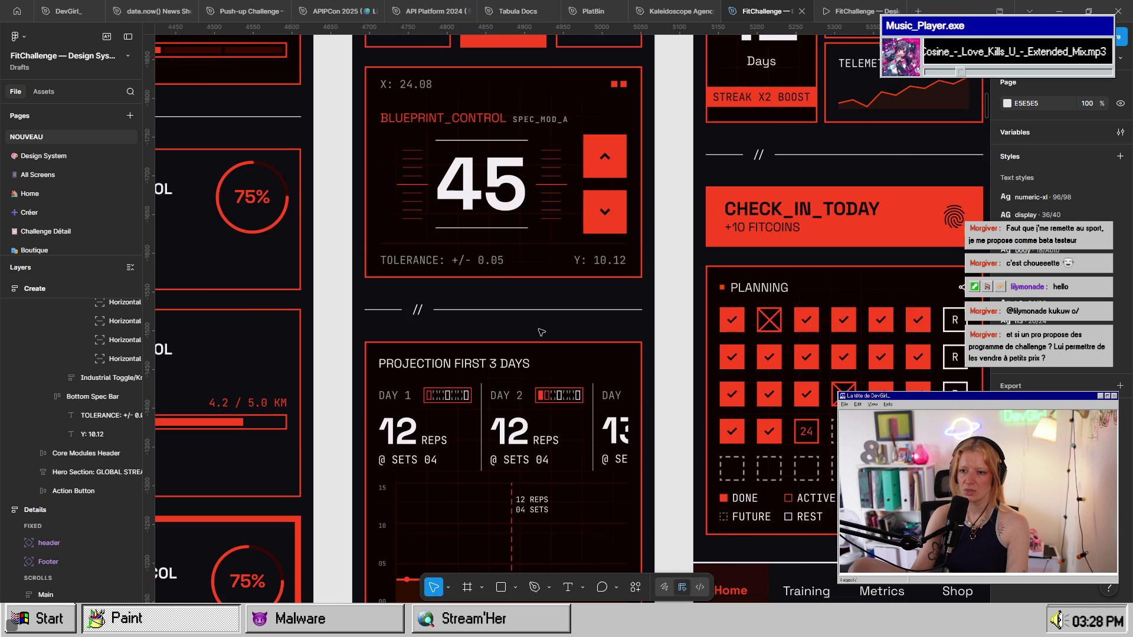
pyautogui.scroll(-3, 762, 384)
pyautogui.scroll(-2, 708, 401)
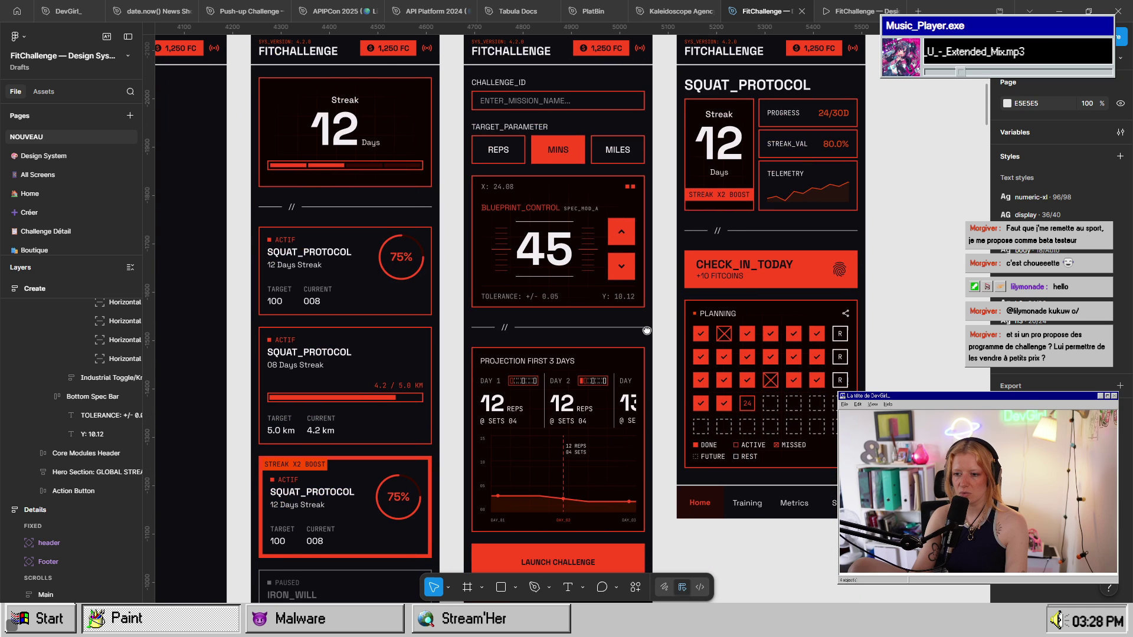
pyautogui.moveTo(628, 401); pyautogui.dragTo(686, 425)
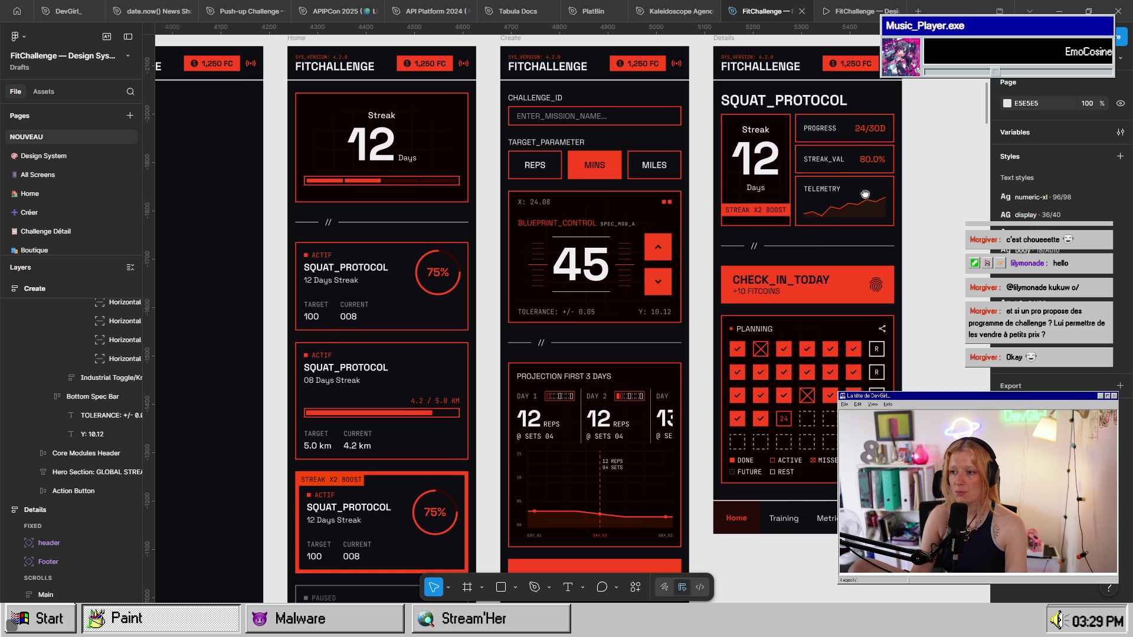
pyautogui.moveTo(858, 201); pyautogui.dragTo(750, 330)
pyautogui.hscroll(-10, 750, 330)
pyautogui.scroll(-5, 767, 306)
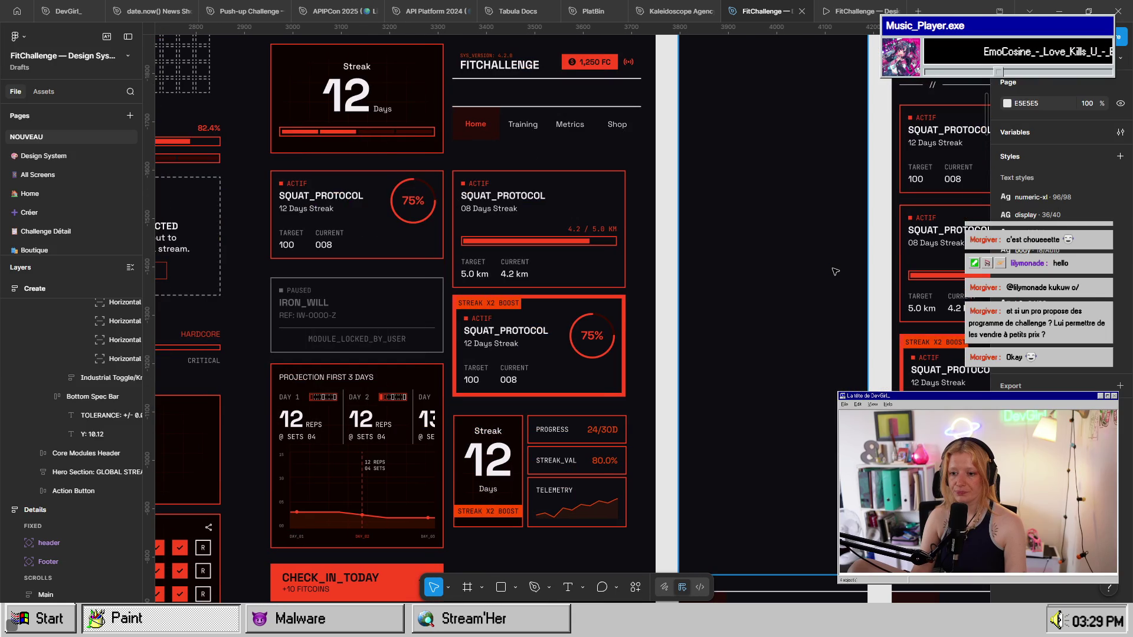
pyautogui.scroll(-5, 835, 271)
pyautogui.scroll(5, 571, 366)
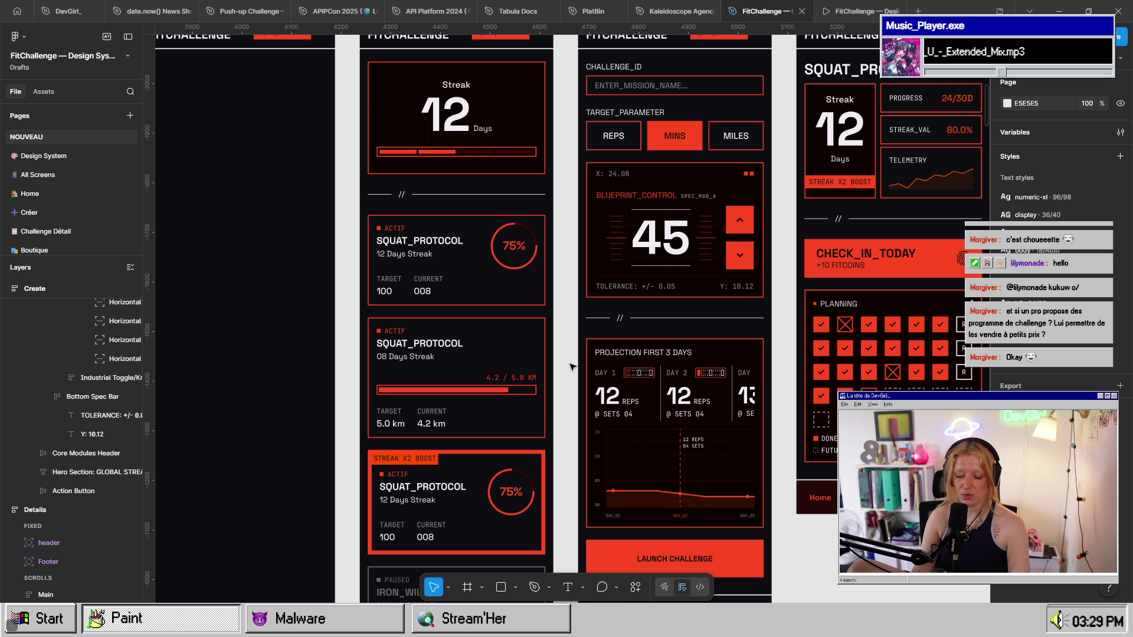
pyautogui.hscroll(-2, 571, 367)
pyautogui.hscroll(6, 355, 450)
pyautogui.scroll(2, 355, 450)
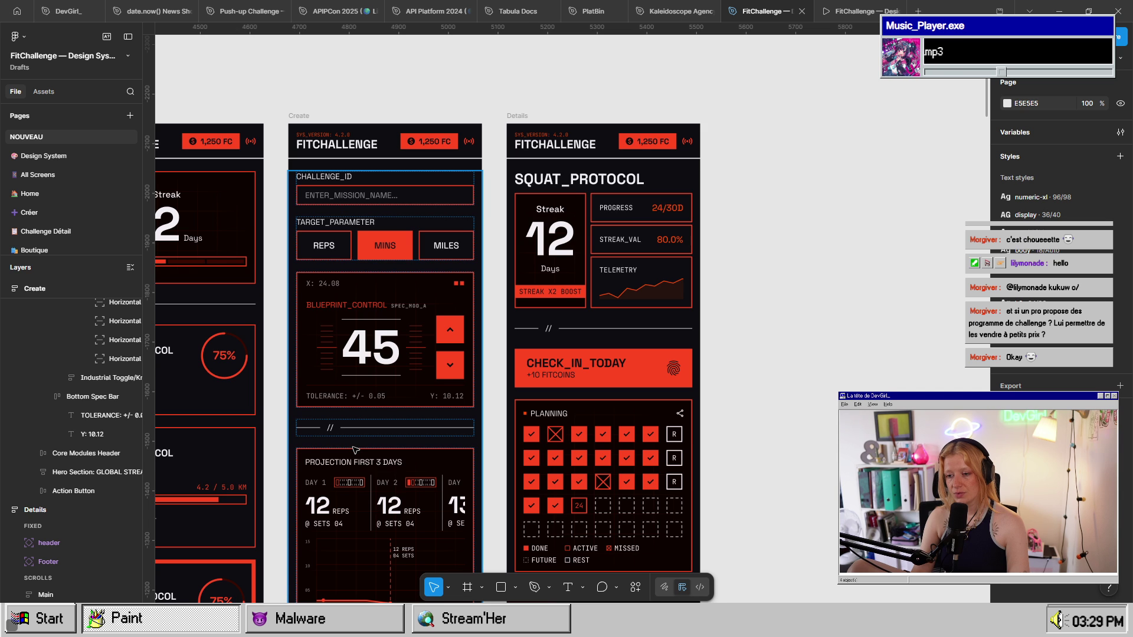
pyautogui.hscroll(-7, 584, 432)
pyautogui.scroll(1, 584, 431)
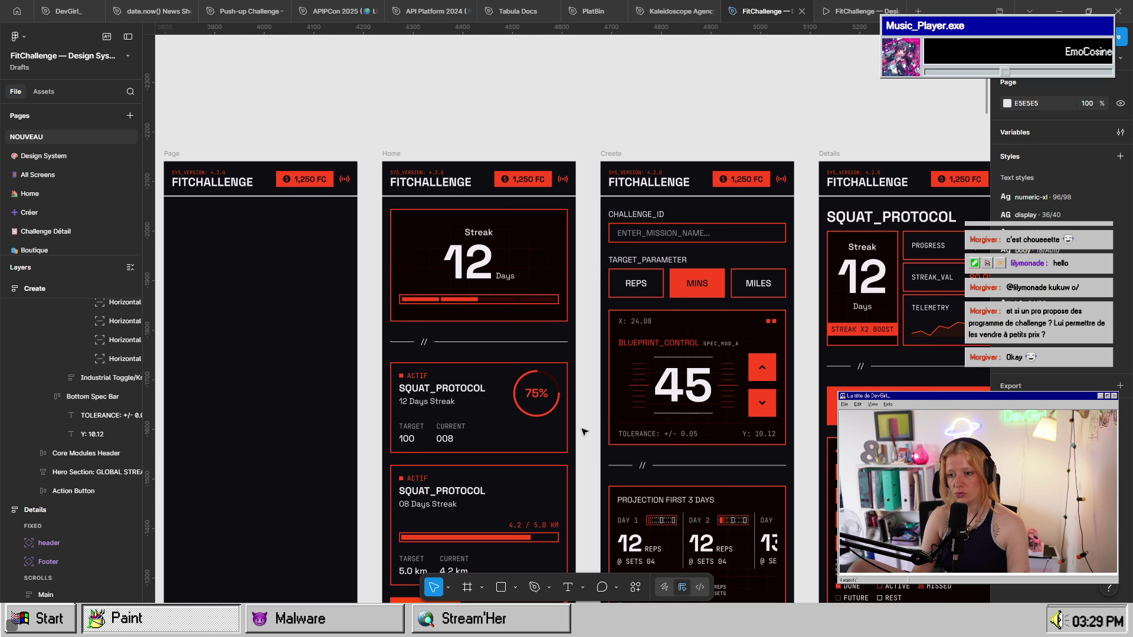
pyautogui.hscroll(-5, 664, 281)
pyautogui.scroll(-2, 664, 281)
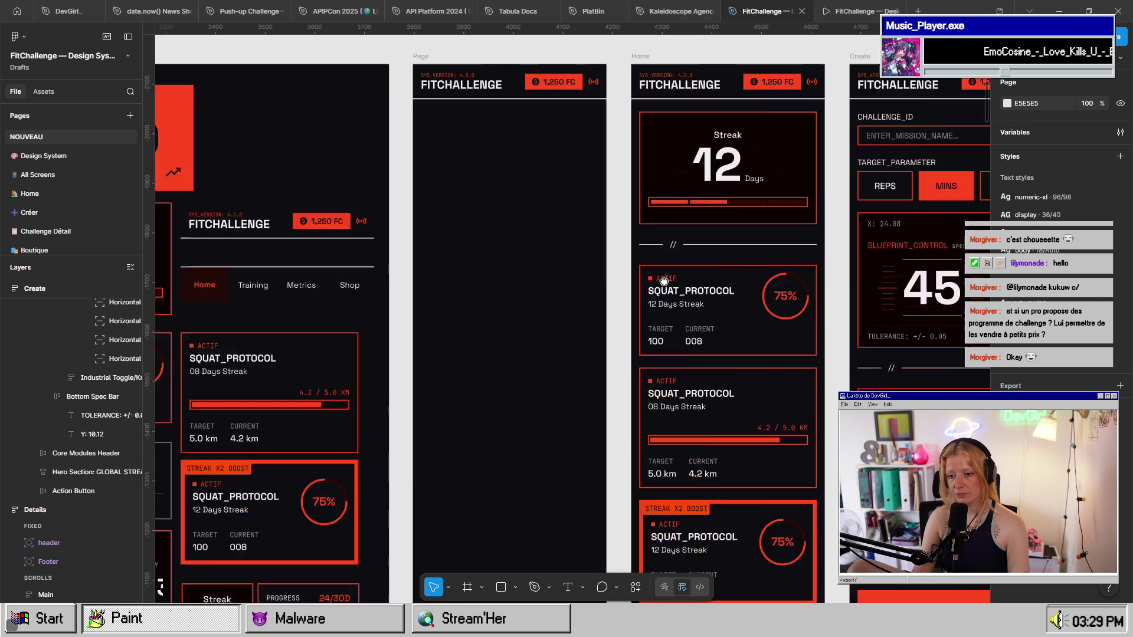
pyautogui.hscroll(-10, 663, 281)
pyautogui.scroll(-3, 663, 281)
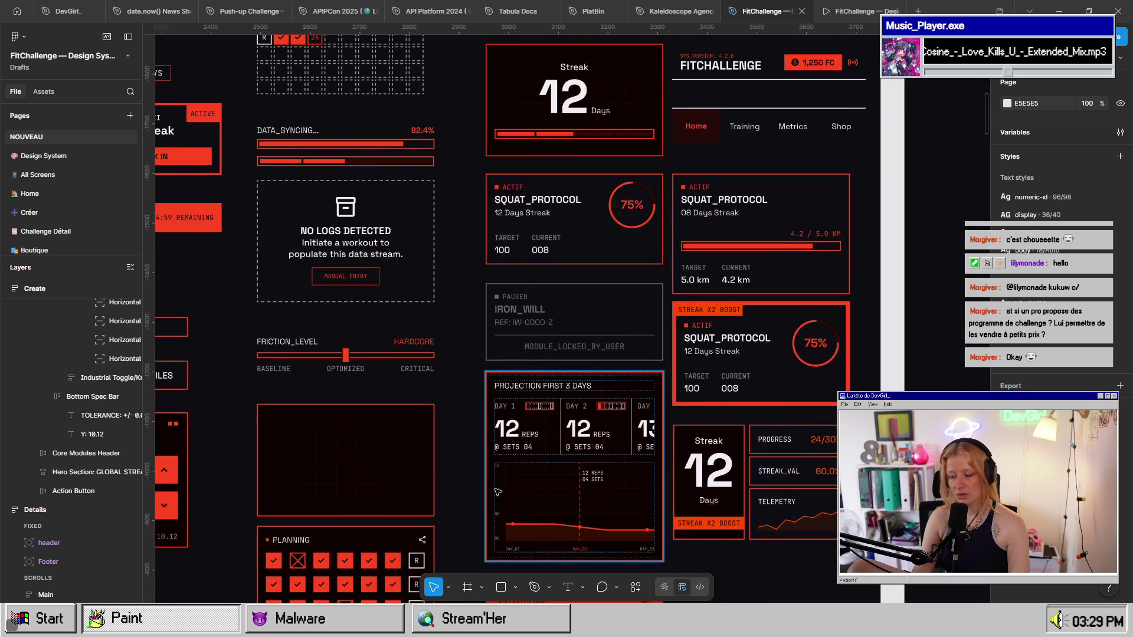
pyautogui.scroll(-3, 497, 491)
pyautogui.hscroll(5, 790, 336)
pyautogui.hscroll(-5, 790, 335)
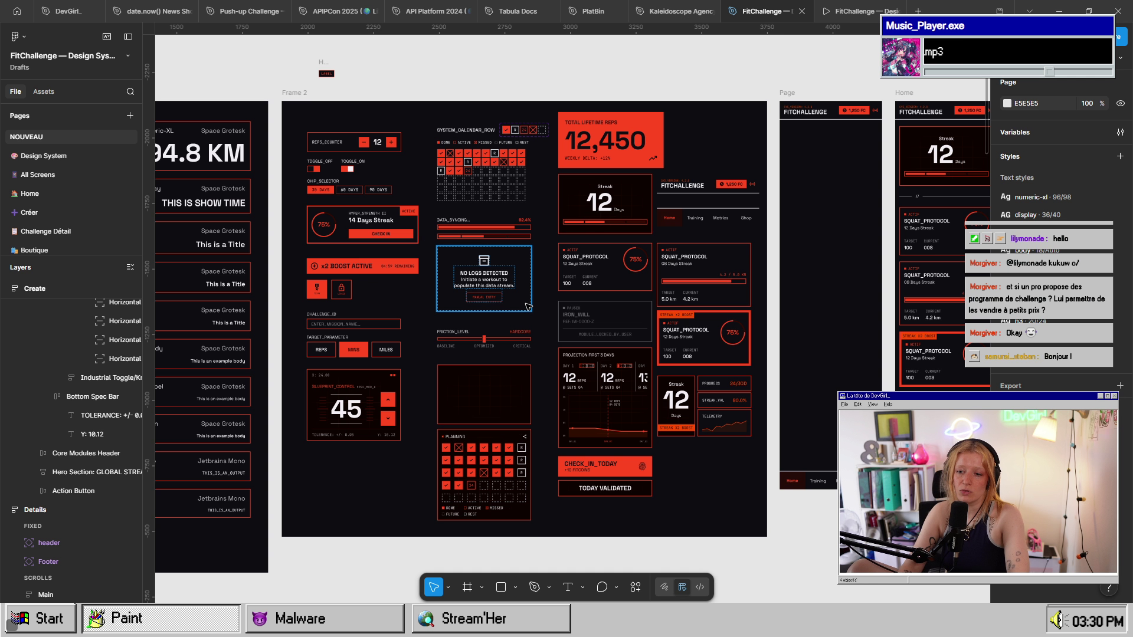
pyautogui.scroll(5, 472, 364)
pyautogui.scroll(5, 472, 363)
pyautogui.hscroll(-4, 472, 363)
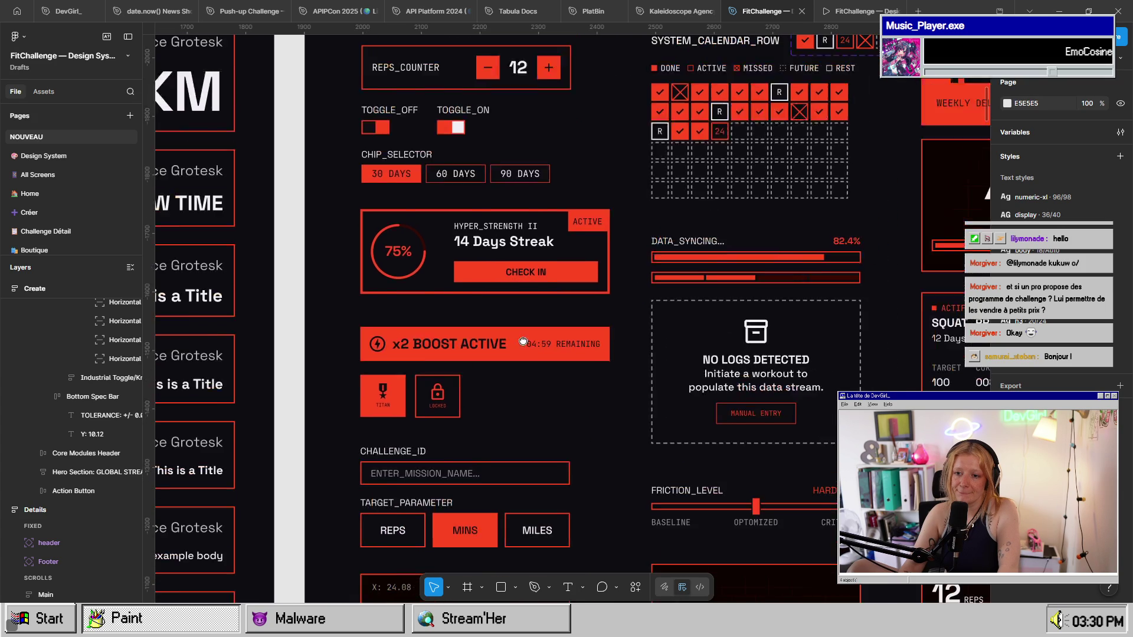
pyautogui.scroll(3, 455, 359)
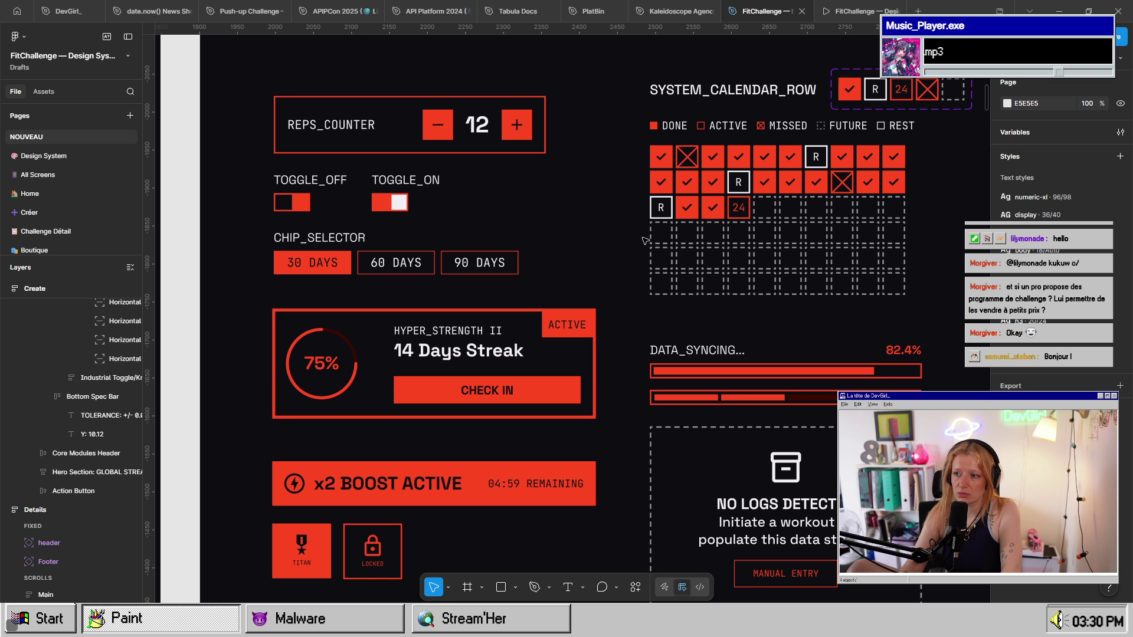
pyautogui.scroll(-3, 644, 240)
pyautogui.scroll(3, 446, 397)
pyautogui.scroll(-5, 446, 173)
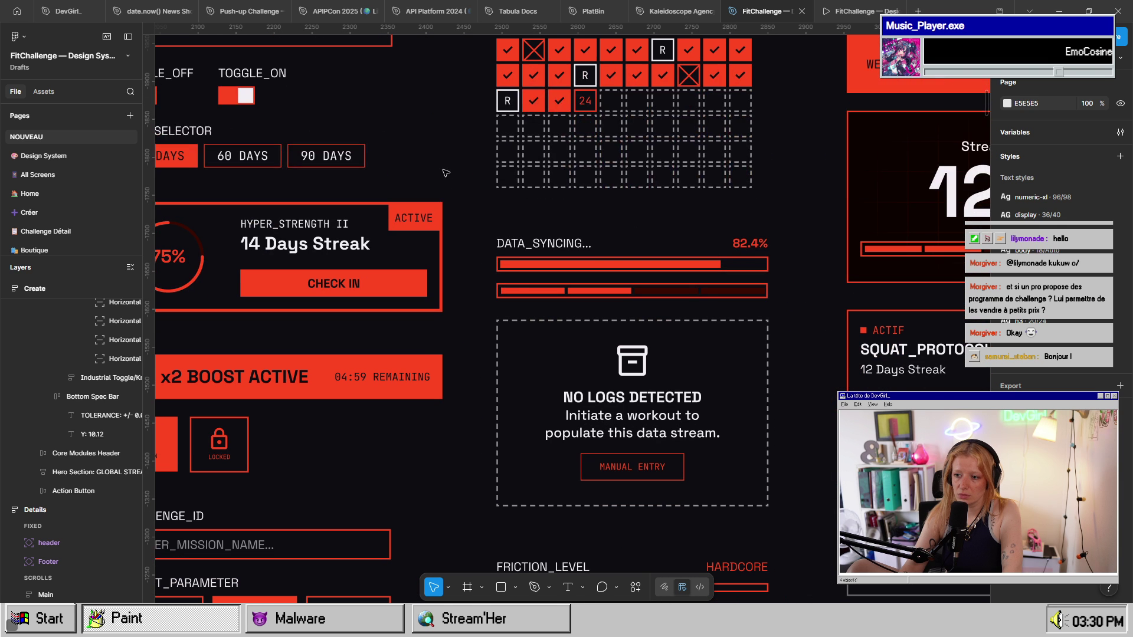
pyautogui.scroll(-5, 446, 173)
pyautogui.scroll(3, 458, 109)
pyautogui.scroll(5, 485, 177)
pyautogui.hscroll(3, 486, 177)
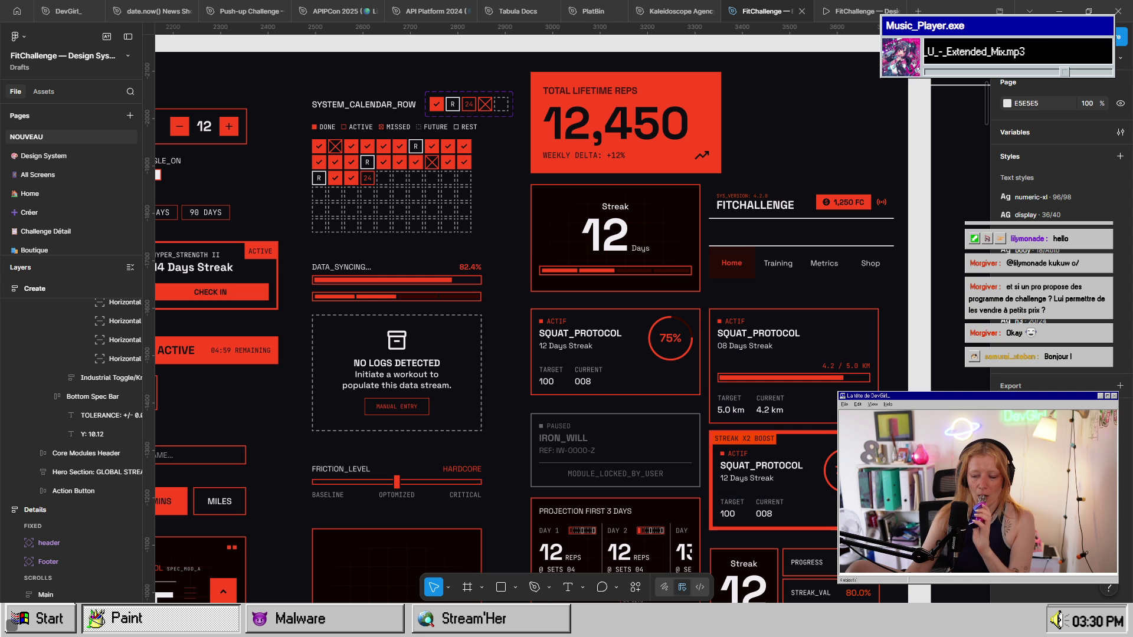
pyautogui.scroll(-5, 872, 193)
pyautogui.hscroll(1, 872, 193)
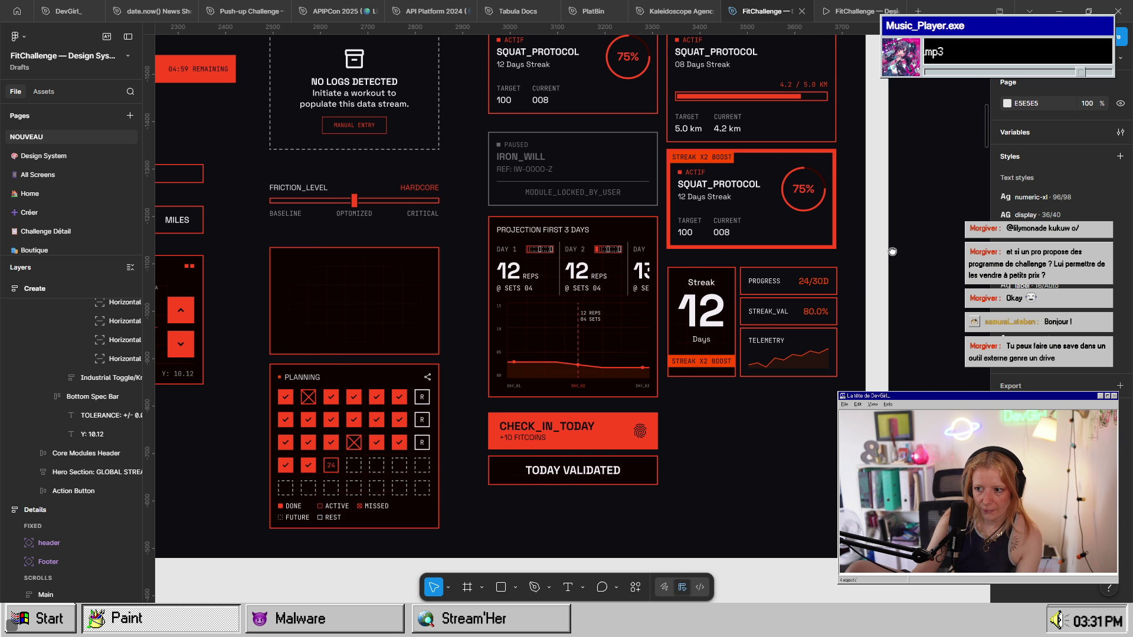
pyautogui.hscroll(10, 894, 254)
pyautogui.scroll(6, 895, 254)
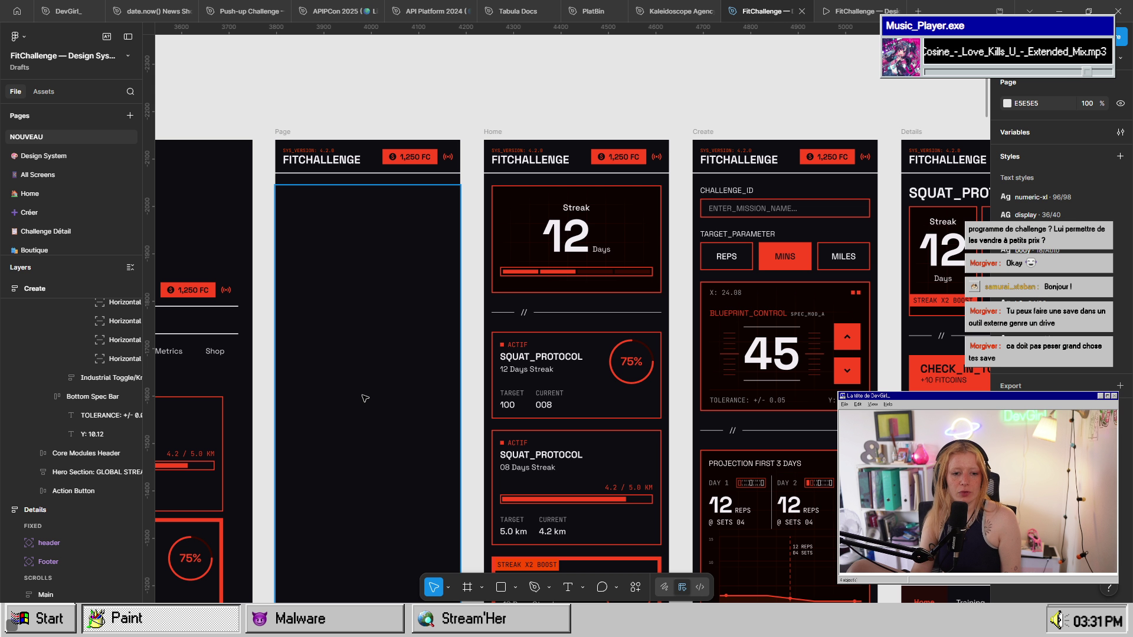
pyautogui.hscroll(-10, 365, 398)
pyautogui.scroll(-3, 364, 399)
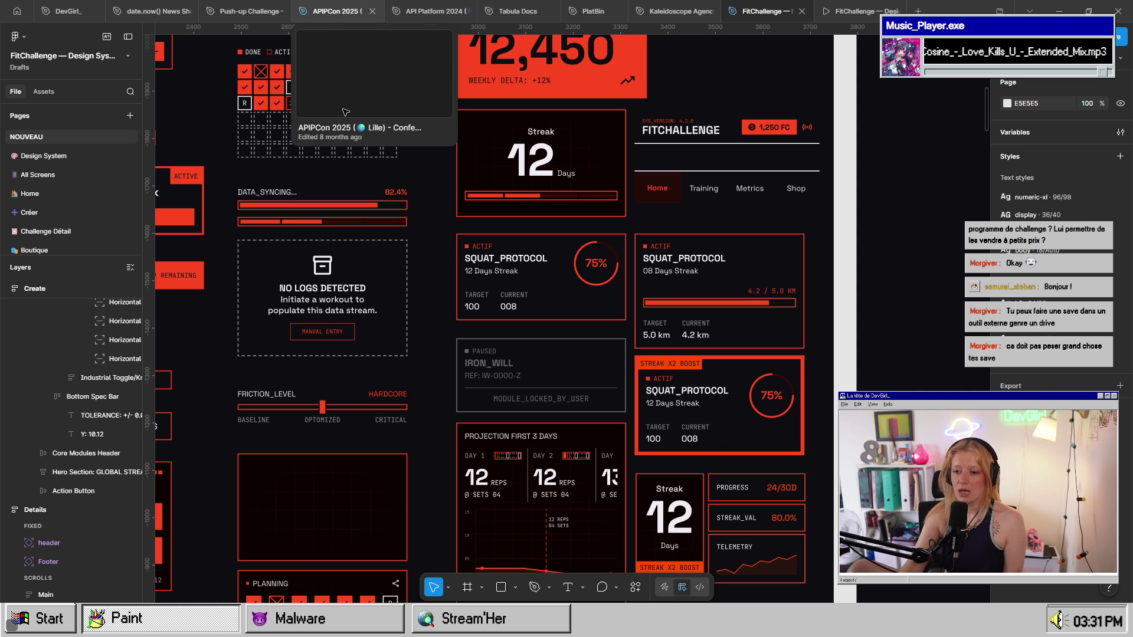
pyautogui.scroll(-2, 476, 507)
pyautogui.hscroll(-5, 476, 507)
pyautogui.scroll(-5, 476, 506)
pyautogui.hscroll(-4, 476, 507)
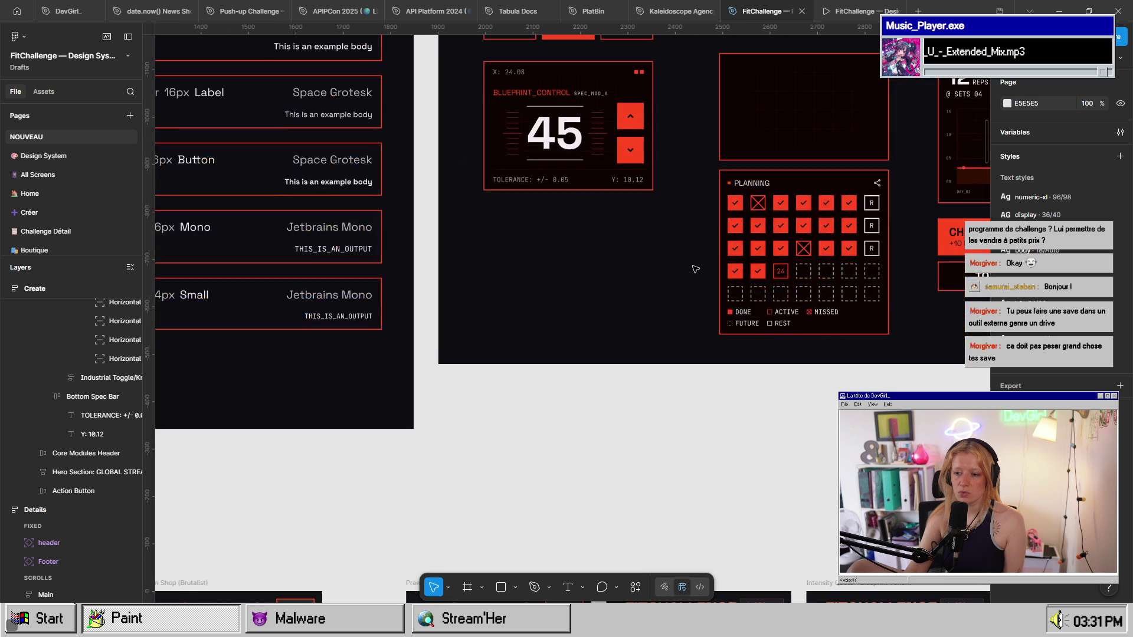
pyautogui.hscroll(9, 590, 354)
pyautogui.scroll(3, 590, 354)
pyautogui.scroll(5, 719, 300)
pyautogui.hscroll(3, 718, 300)
pyautogui.hscroll(10, 718, 300)
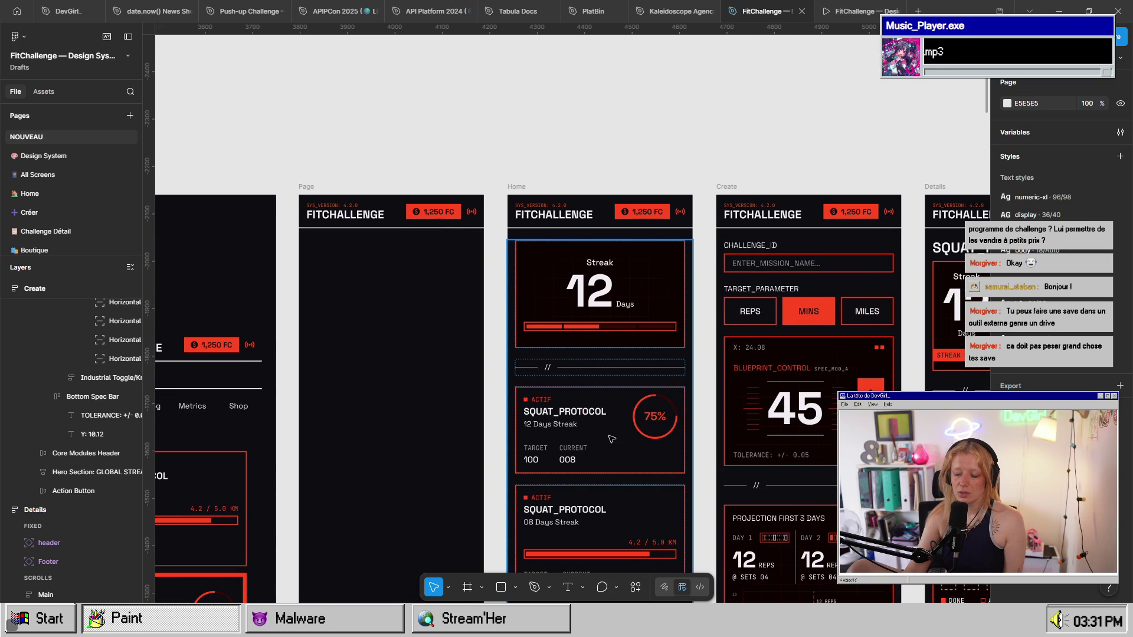
pyautogui.scroll(-5, 423, 409)
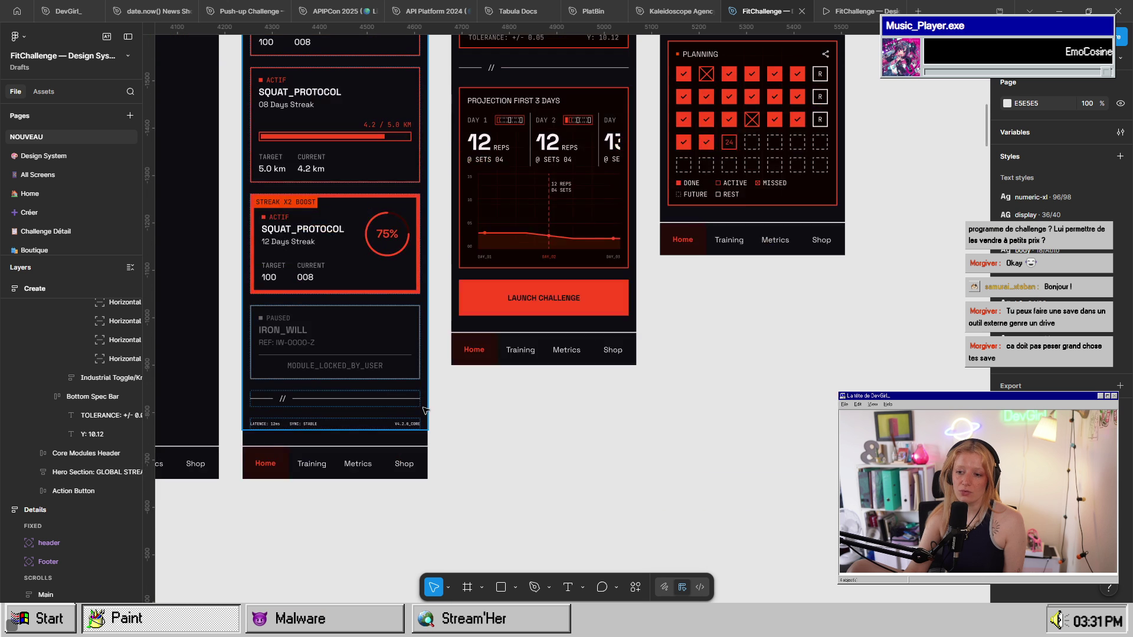
pyautogui.scroll(7, 443, 460)
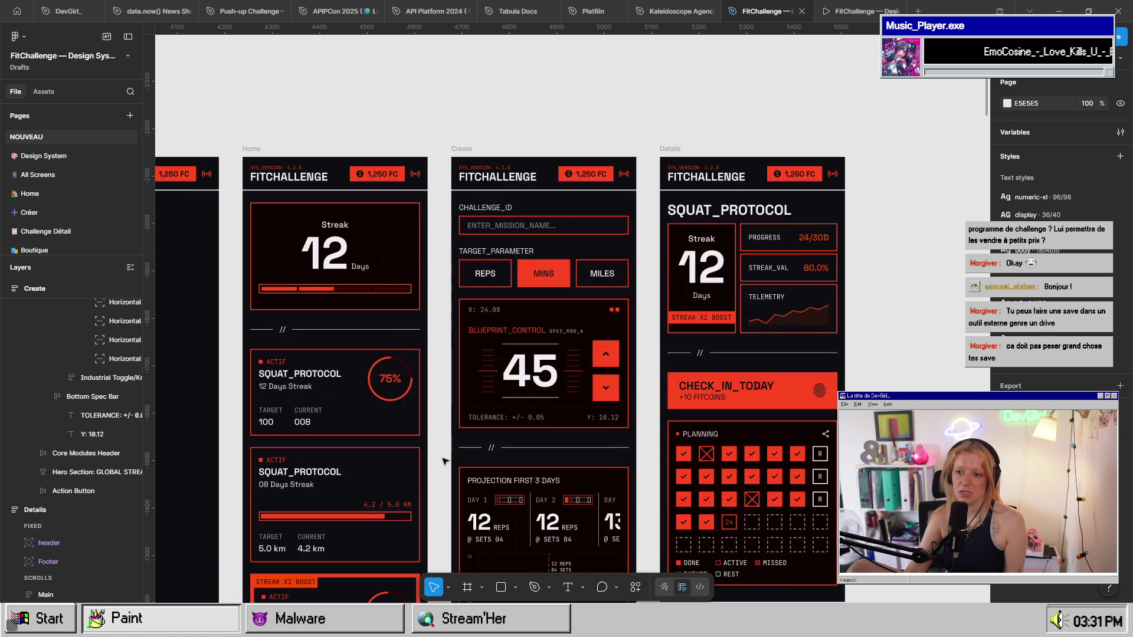
pyautogui.scroll(-4, 854, 366)
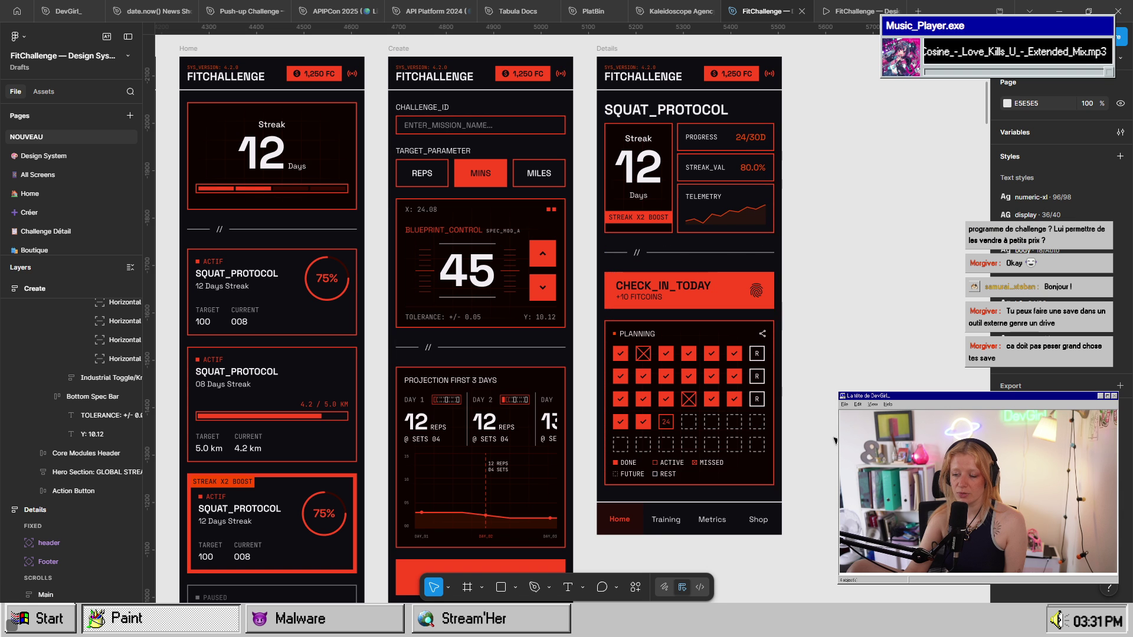
pyautogui.scroll(-1, 634, 445)
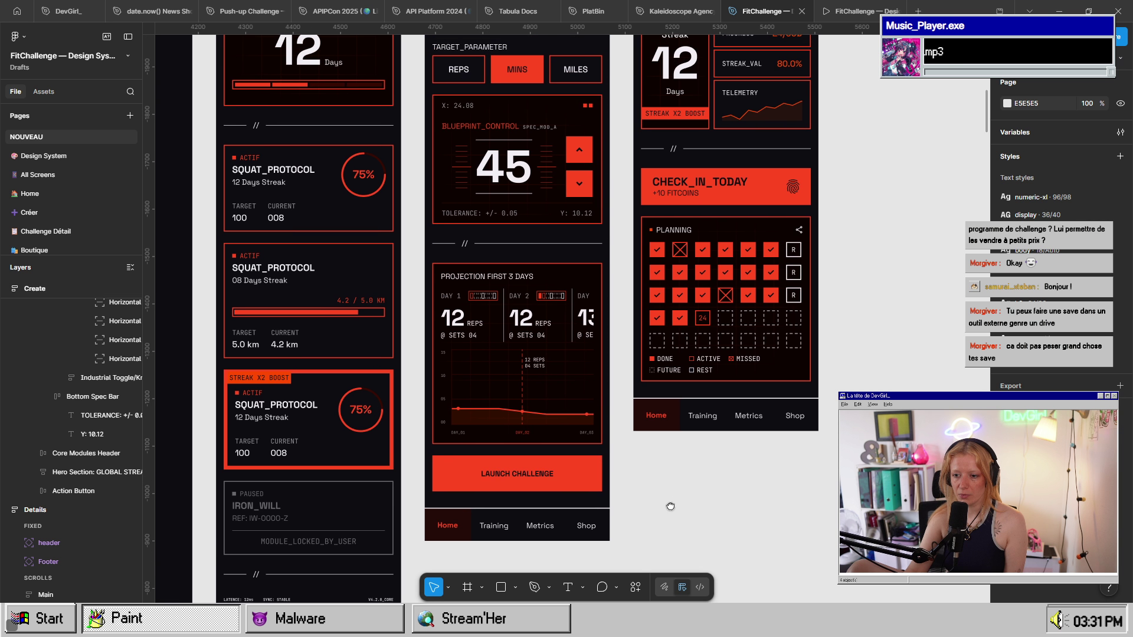
pyautogui.scroll(3, 670, 501)
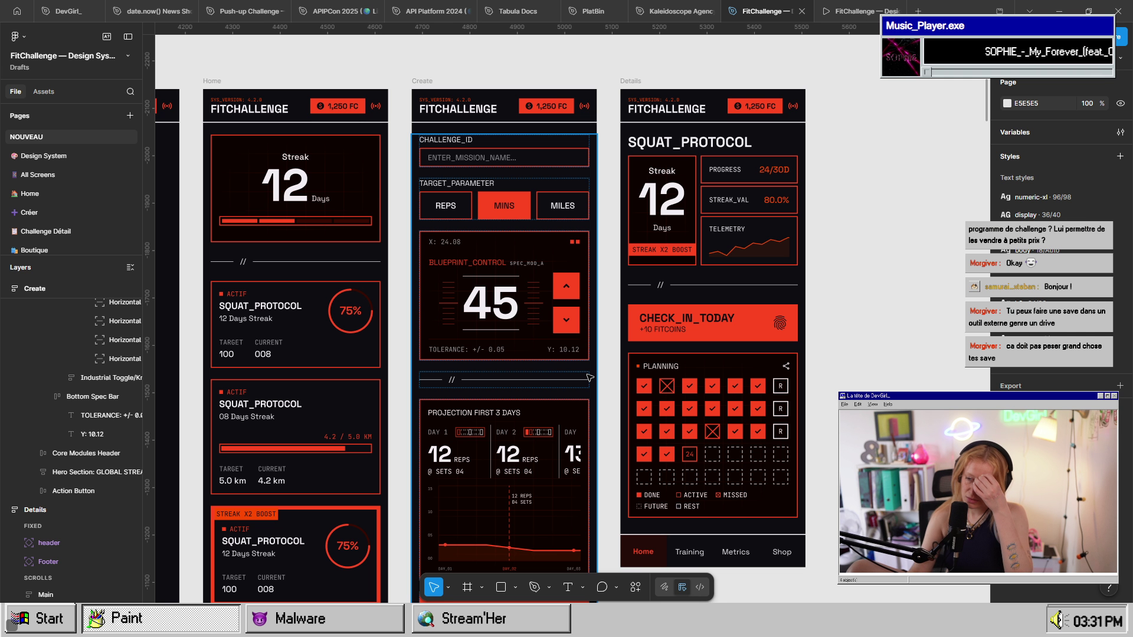
pyautogui.scroll(-10, 589, 382)
pyautogui.hscroll(-10, 588, 382)
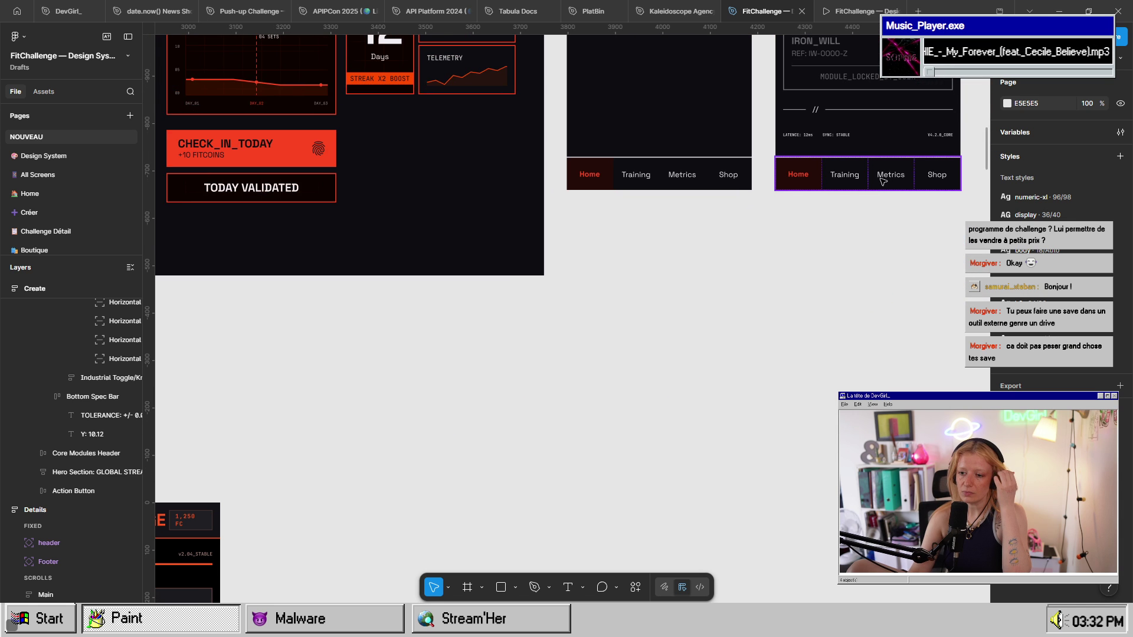
pyautogui.hscroll(-15, 579, 367)
pyautogui.scroll(5, 578, 366)
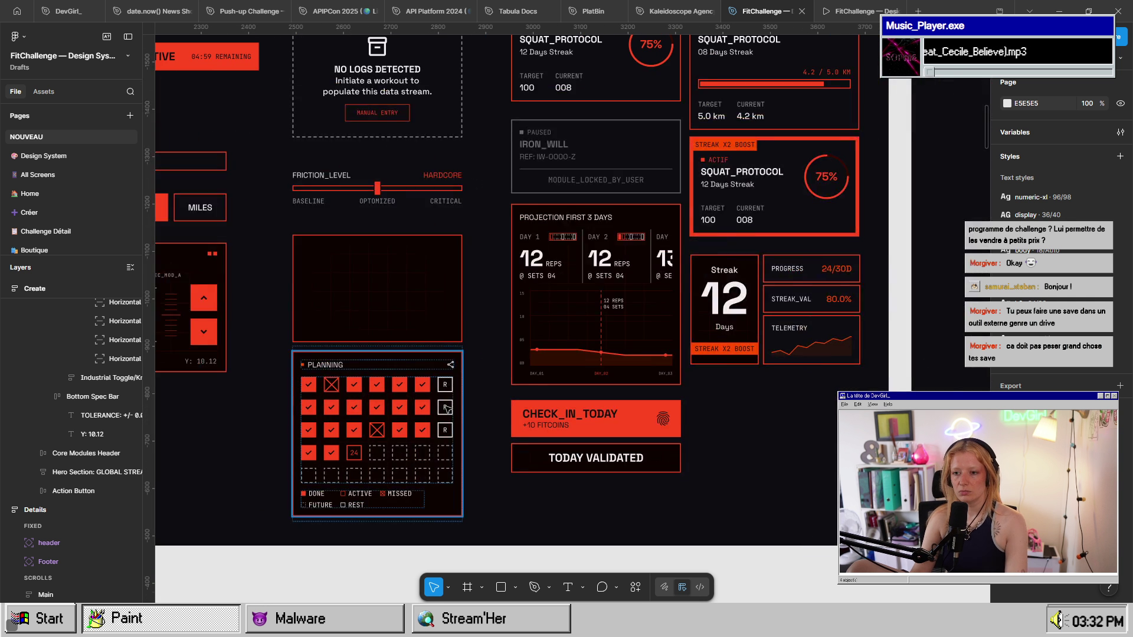
pyautogui.keyDown('ctrl'); pyautogui.scroll(-5, 772, 433); pyautogui.keyUp('ctrl')
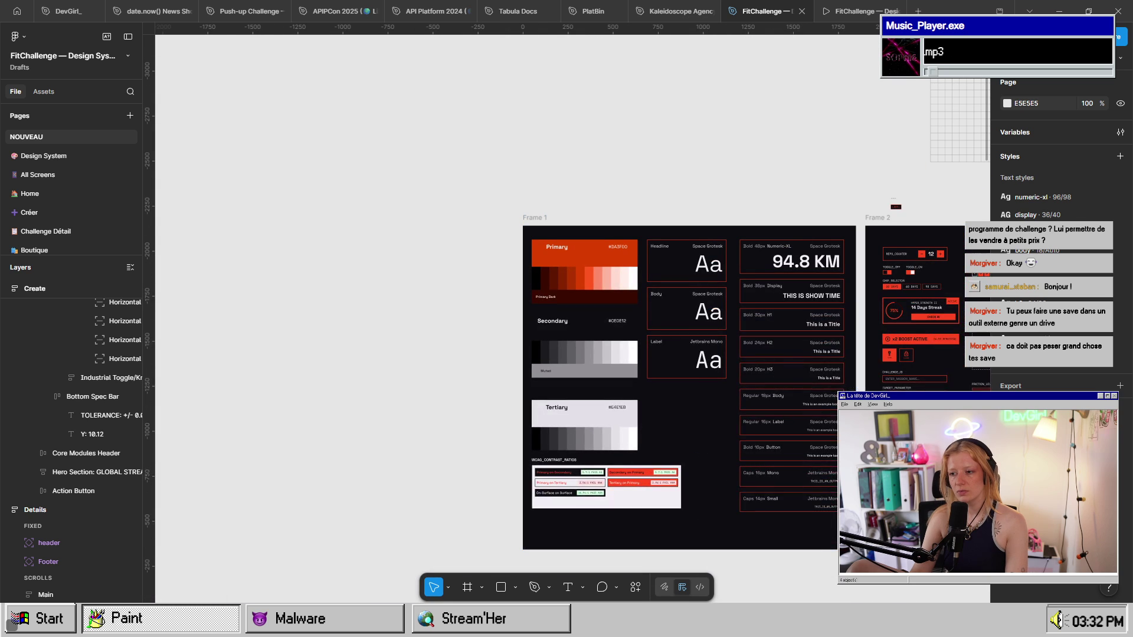
pyautogui.hscroll(5, 649, 472)
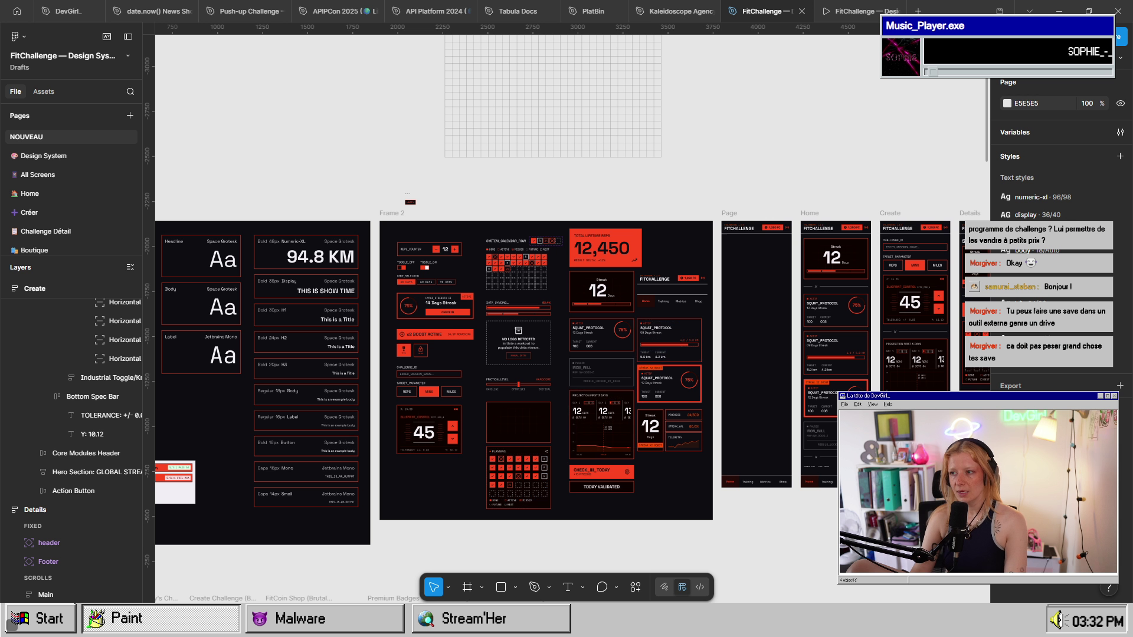
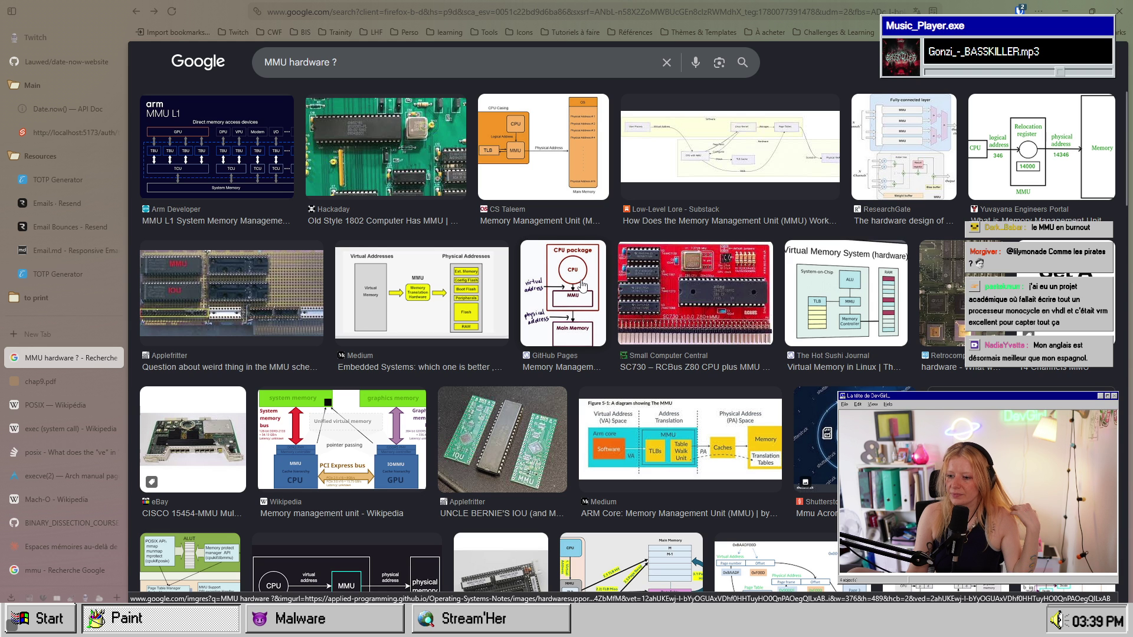
# - Preview the Medium 'ARM Core: Memory Management Unit' MMU diagram in the Google Images results
pyautogui.click(679, 439)
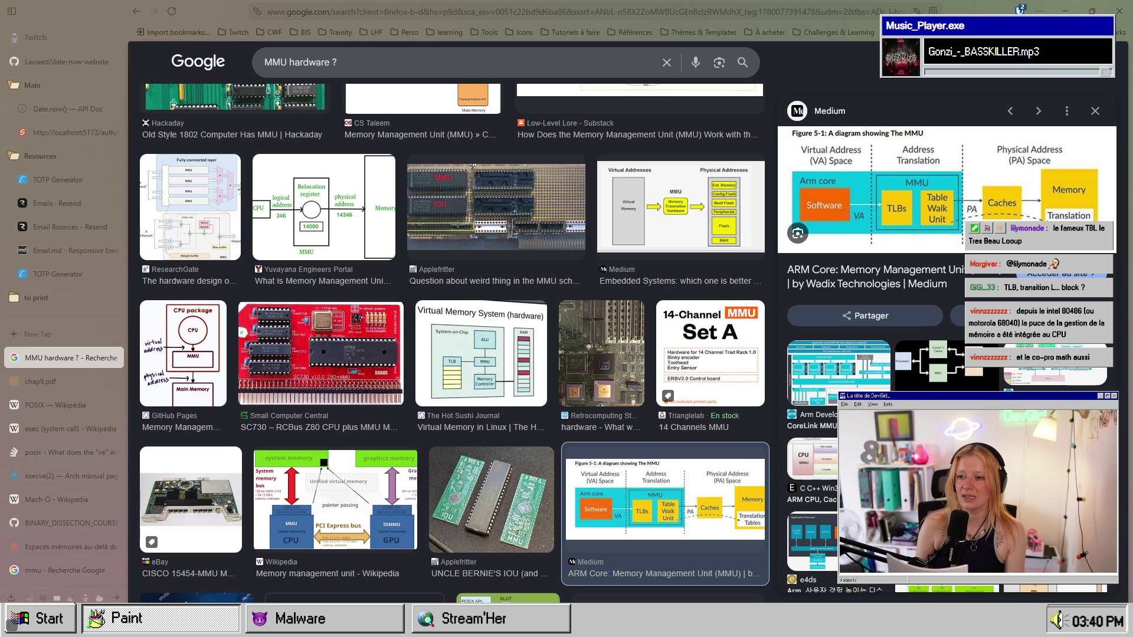
# - Preview the GitHub Pages CPU package diagram, then return to the chap10.pdf course notes
pyautogui.click(141, 354)
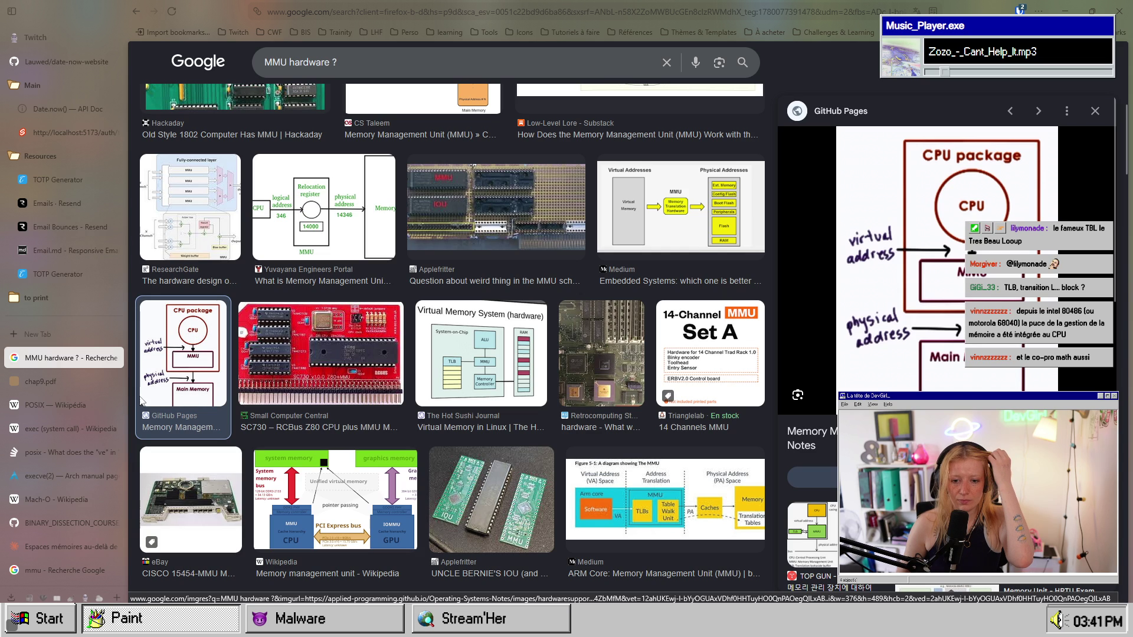
pyautogui.scroll(-5, 54, 502)
pyautogui.click(58, 339)
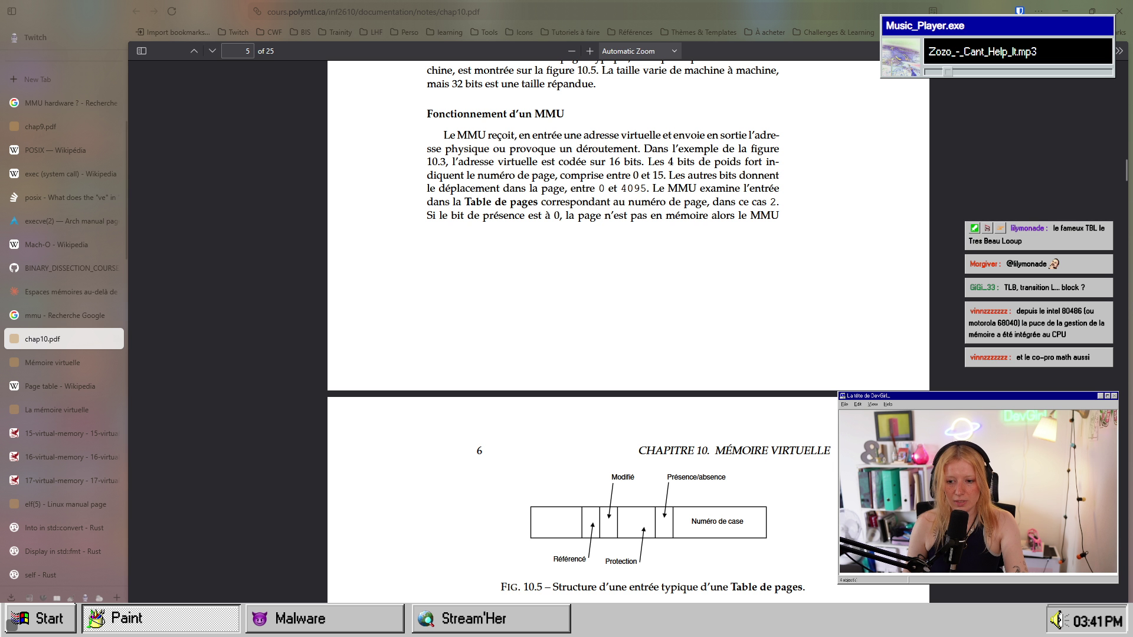
# - Select the chap10.pdf address, dismiss it, and scroll up to section 10.2.1 on the MMU
pyautogui.hotkey('ctrl', 'l')
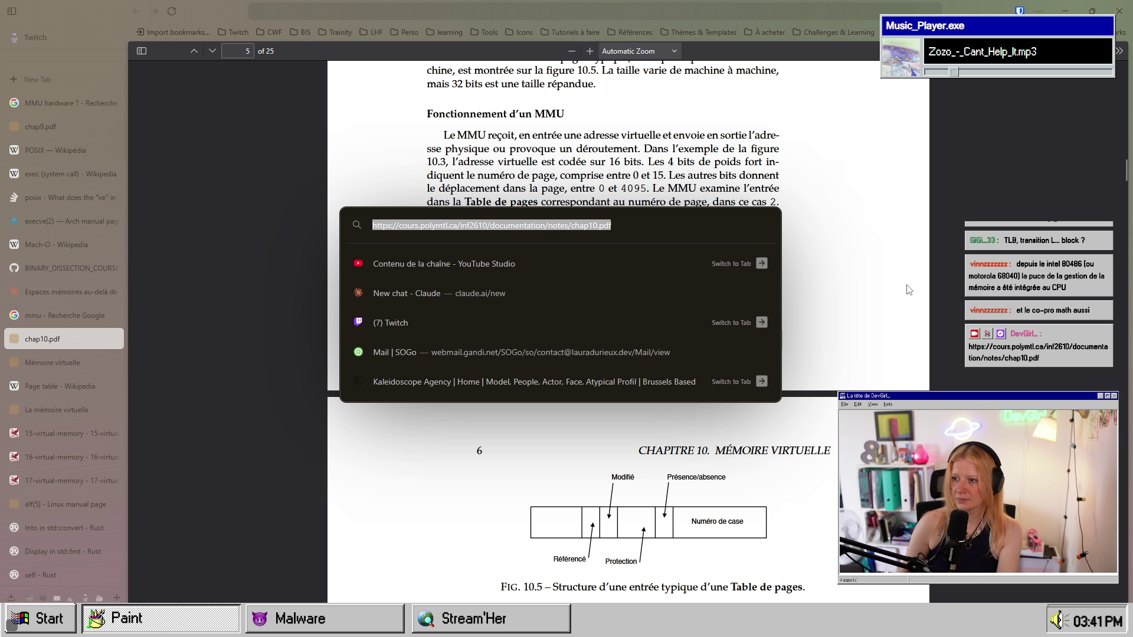
pyautogui.click(868, 328)
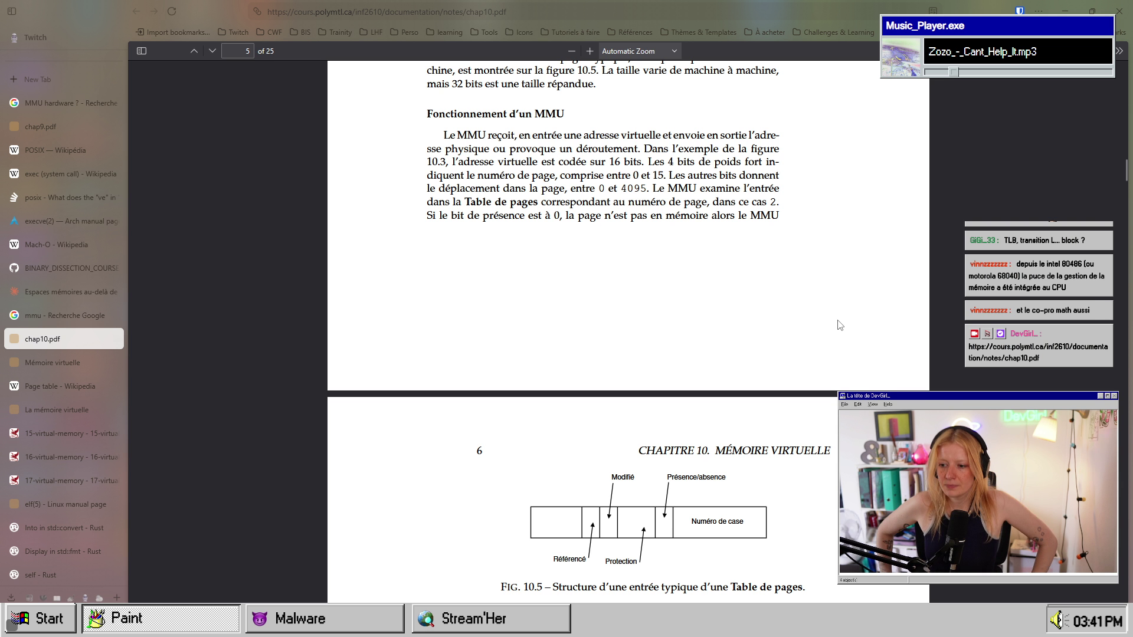
pyautogui.scroll(6, 832, 354)
pyautogui.scroll(7, 824, 372)
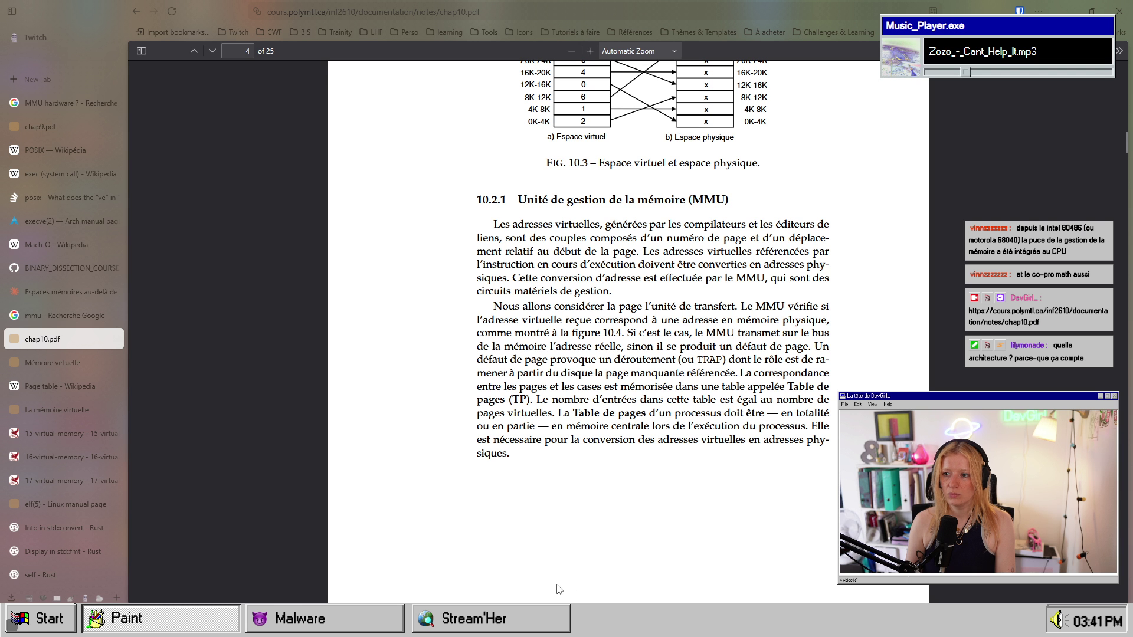
# - Scroll up to the Chapitre 10 title, then back down toward section 10.2 Pagination pure
pyautogui.scroll(5, 556, 550)
pyautogui.scroll(2, 556, 550)
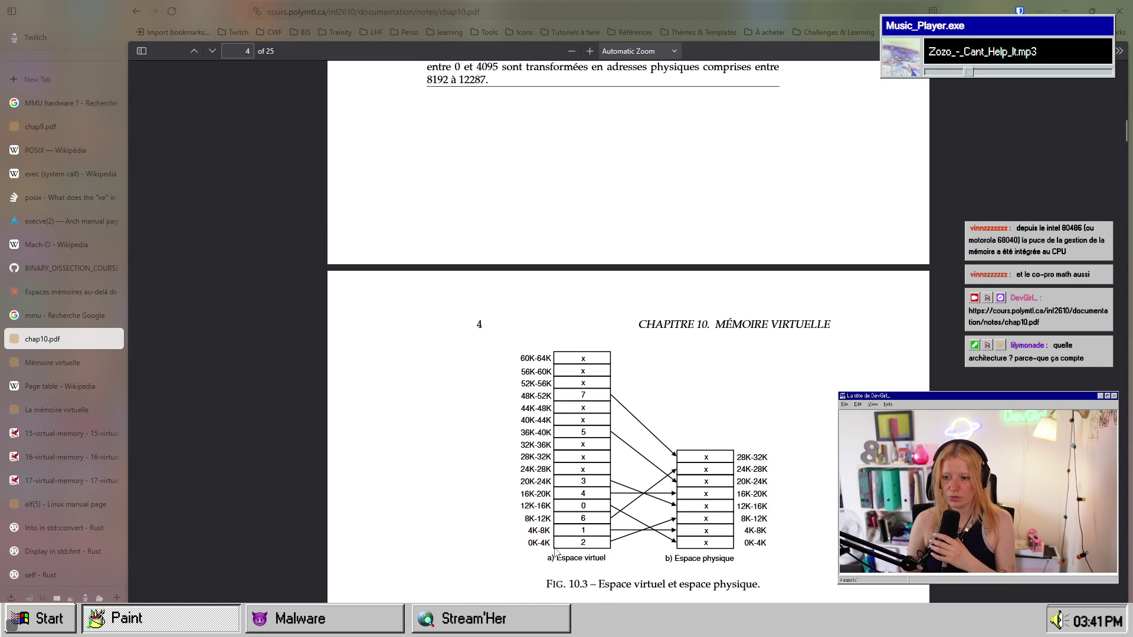
pyautogui.scroll(10, 558, 462)
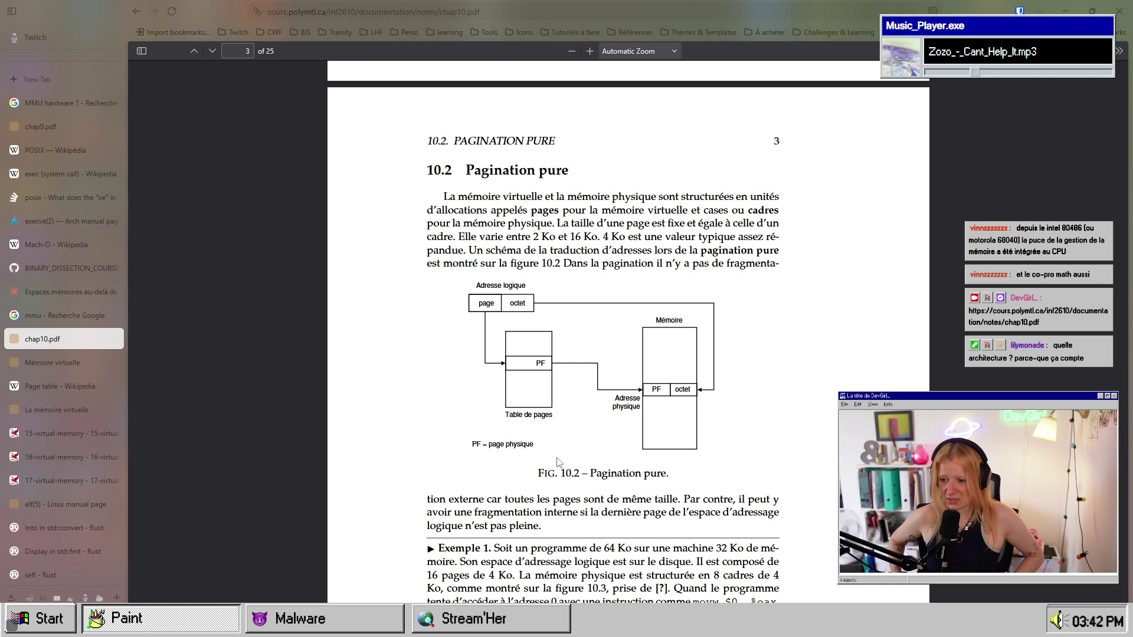
pyautogui.scroll(10, 562, 372)
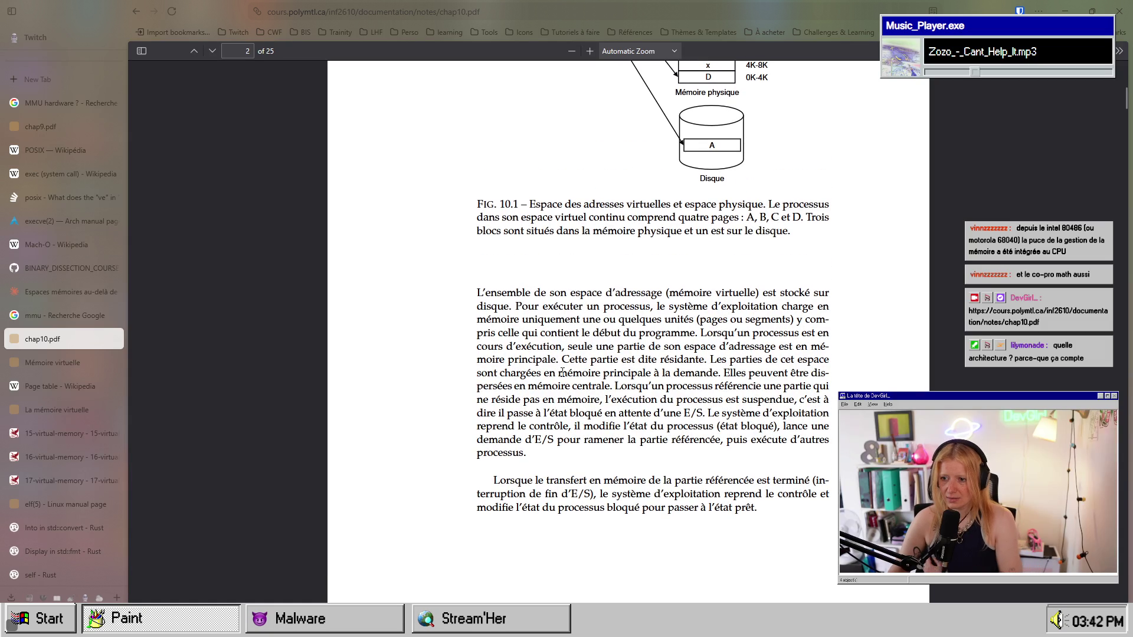
pyautogui.scroll(10, 563, 371)
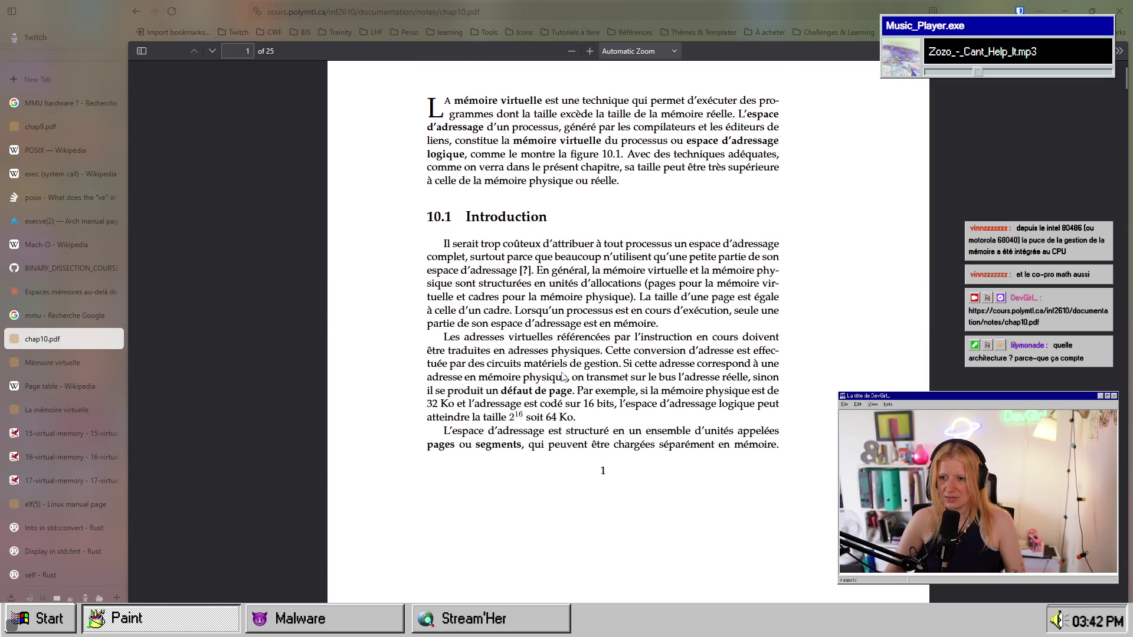
pyautogui.scroll(3, 690, 440)
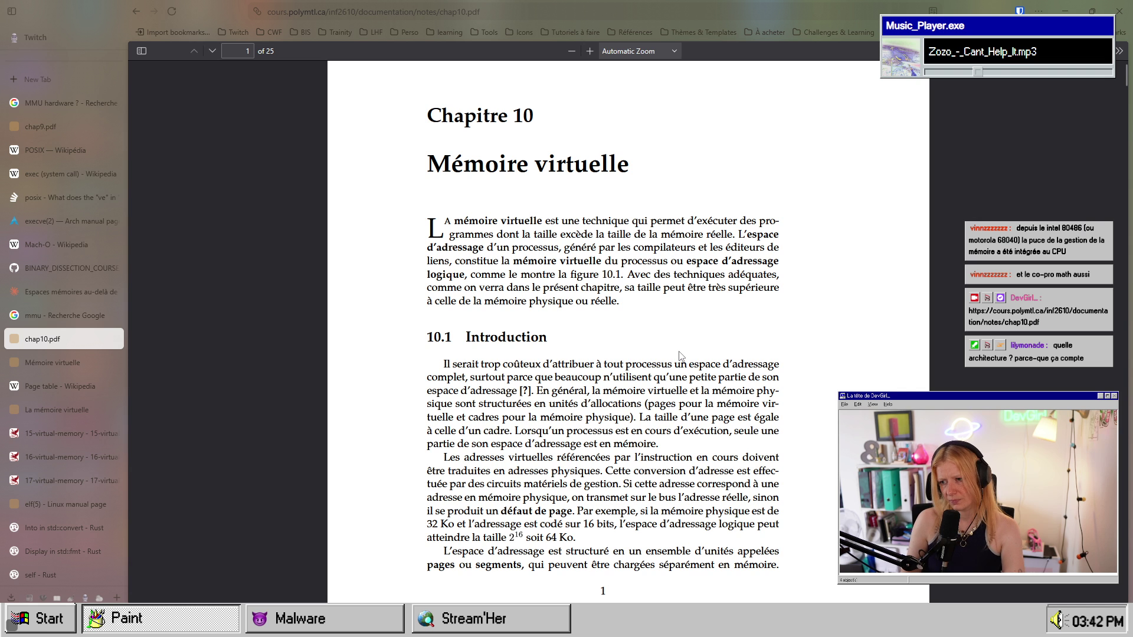
pyautogui.scroll(-3, 684, 359)
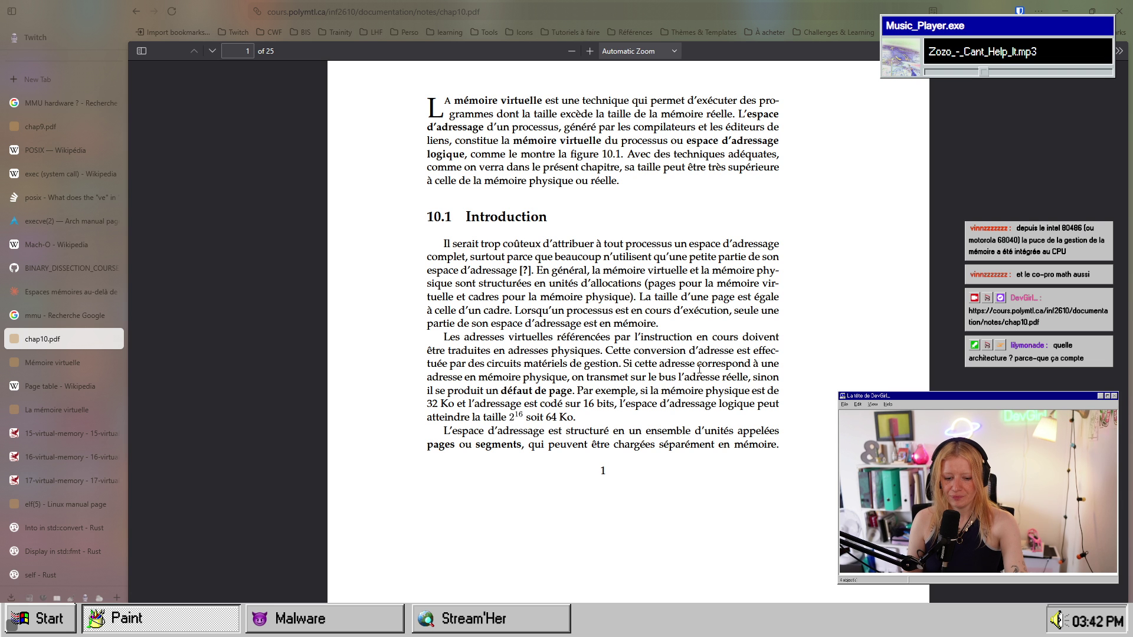
pyautogui.scroll(-10, 699, 368)
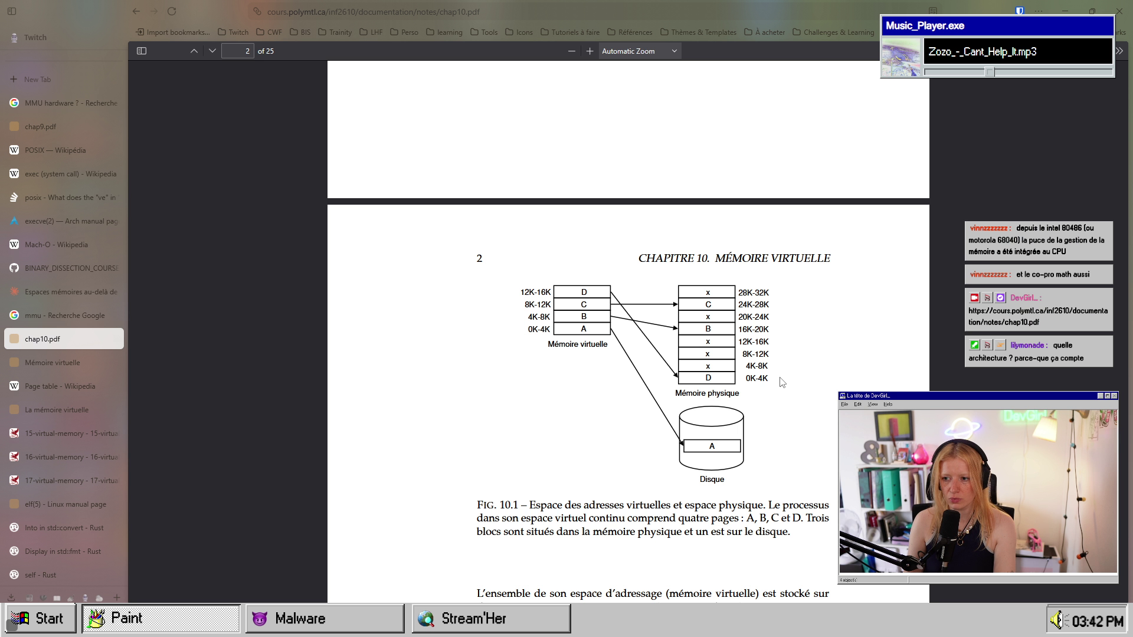
pyautogui.scroll(-12, 782, 382)
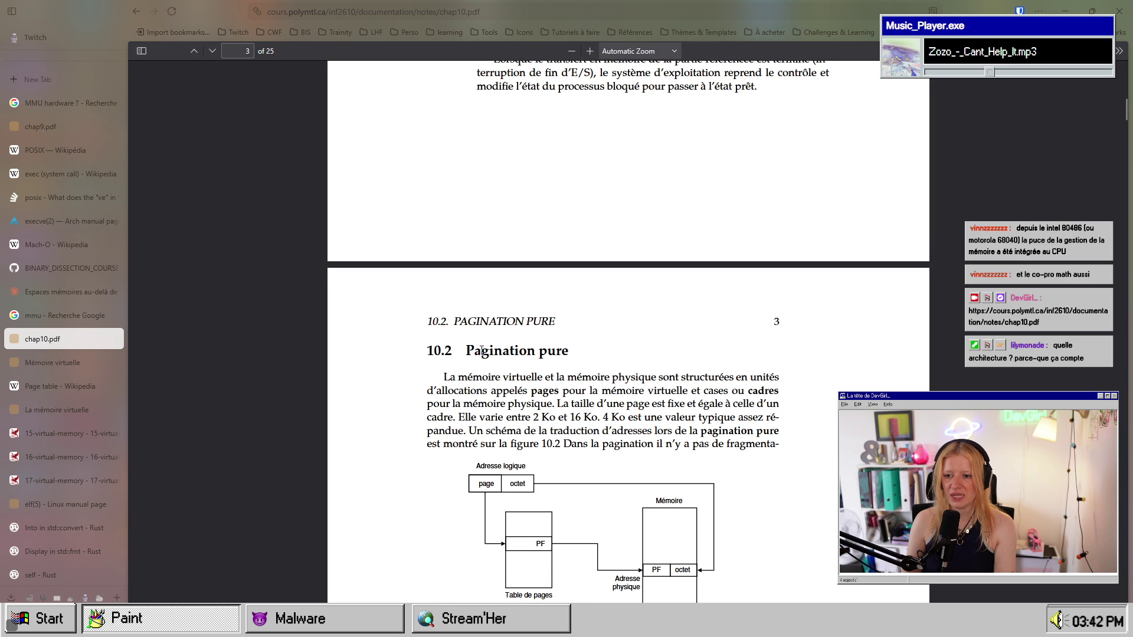
# - Select the 'Pagination pure' heading and scroll down to Figure 10.4 on page 5
pyautogui.moveTo(477, 351); pyautogui.dragTo(562, 350)
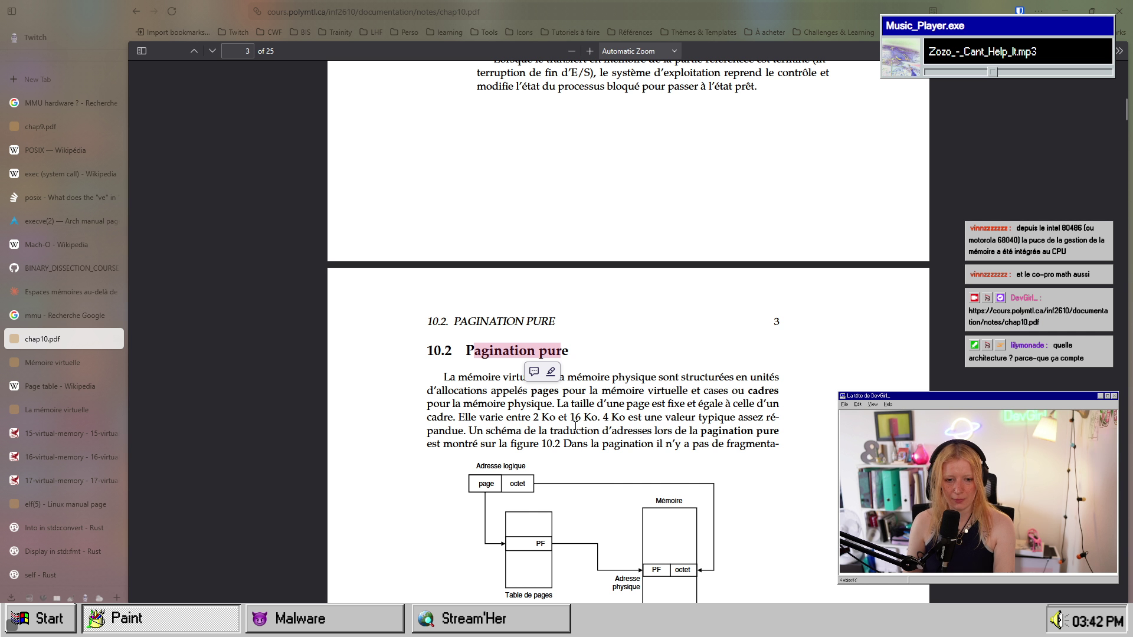
pyautogui.scroll(-3, 575, 426)
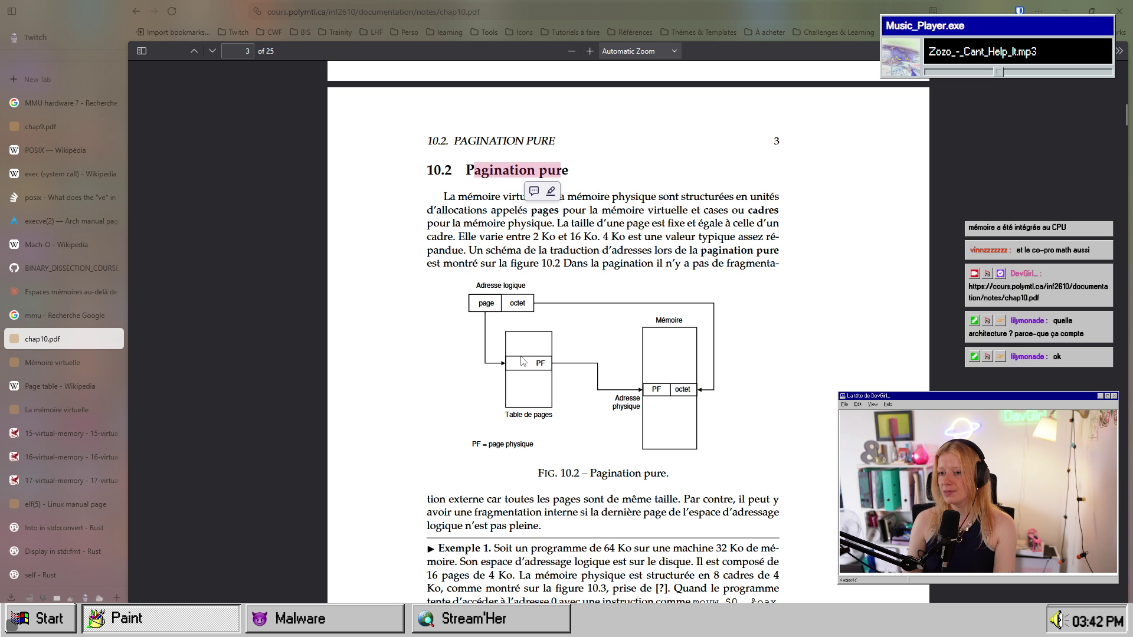
pyautogui.scroll(-10, 521, 361)
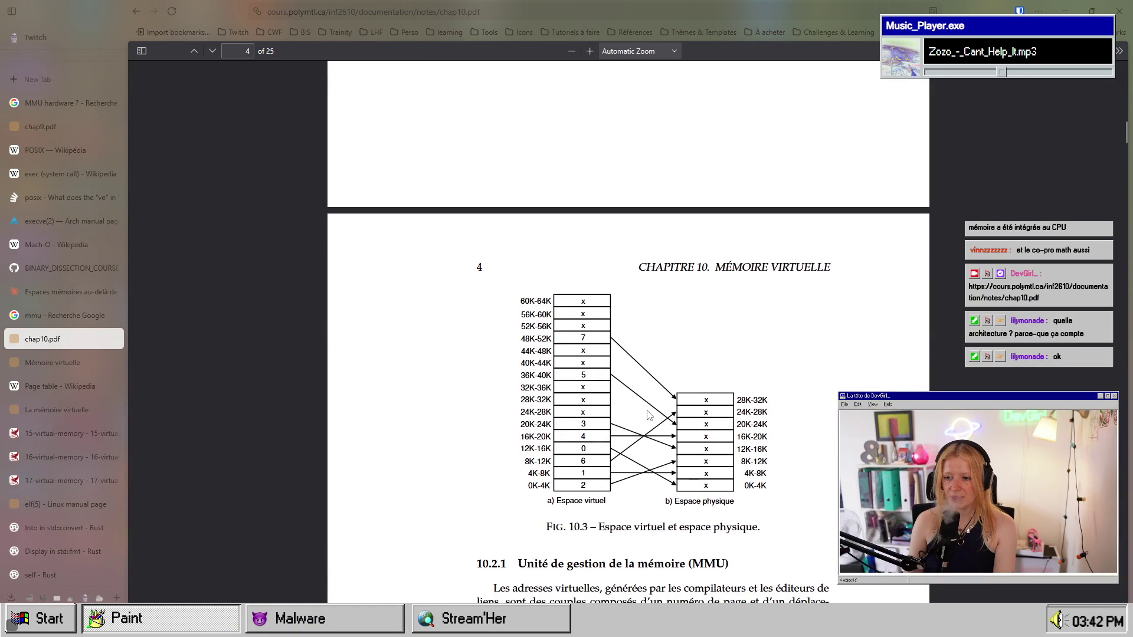
pyautogui.scroll(-2, 649, 414)
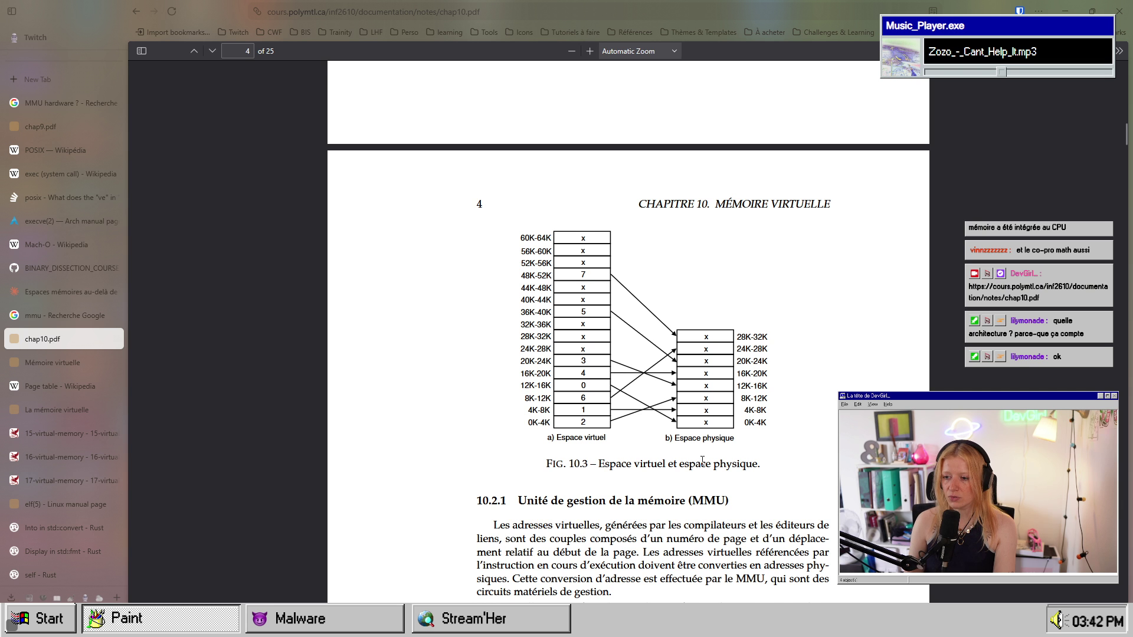
pyautogui.scroll(-10, 702, 459)
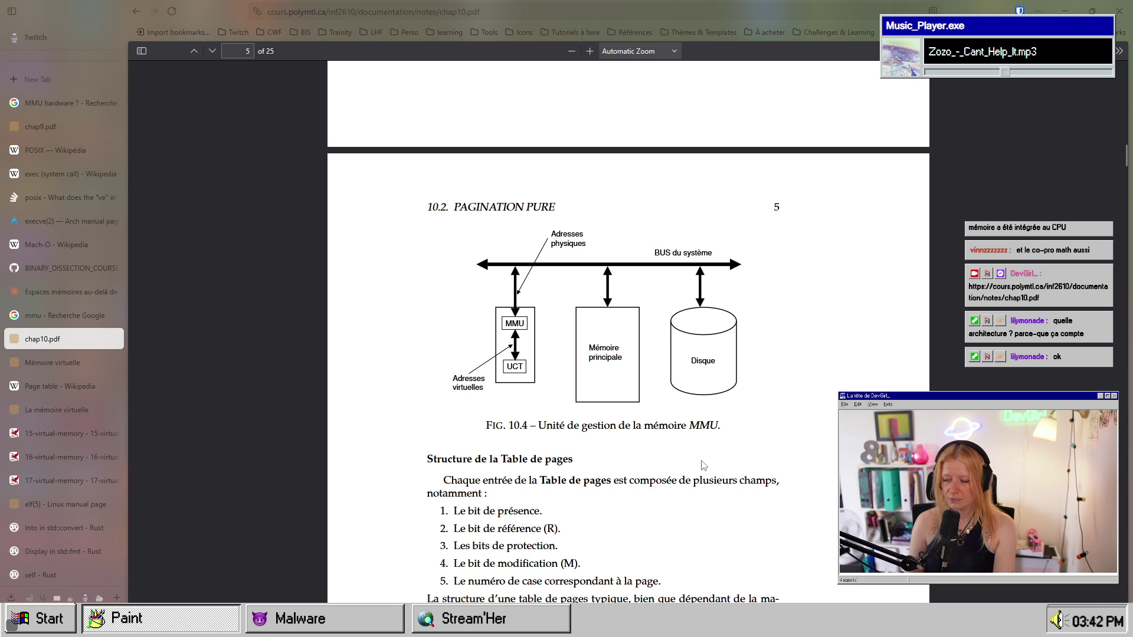
pyautogui.scroll(-2, 717, 464)
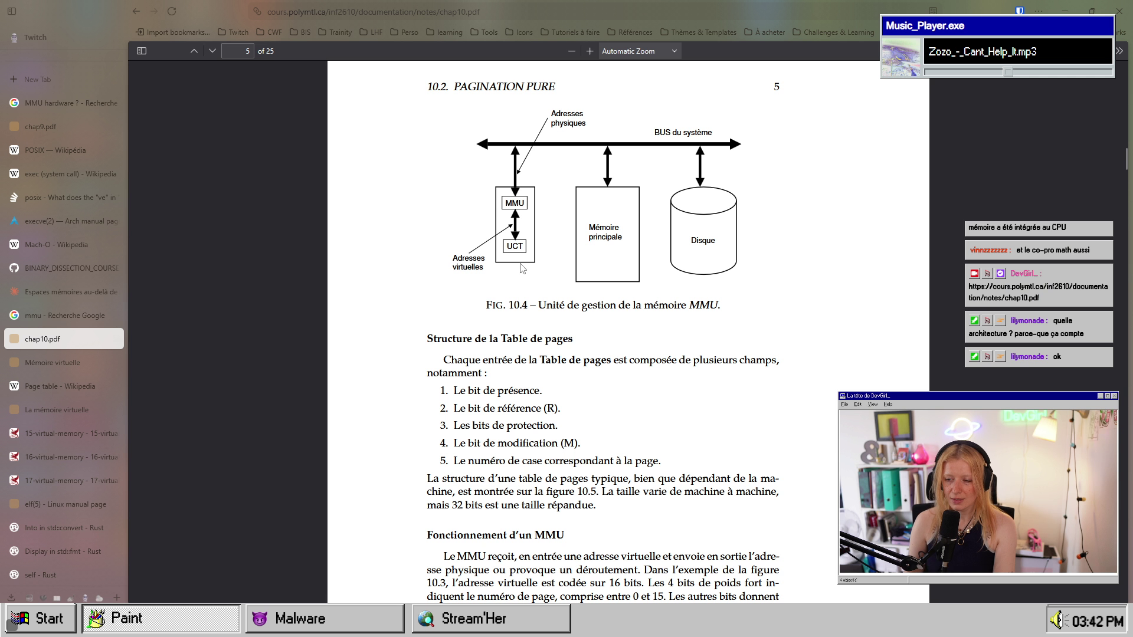
# - Select the word UCT in Figure 10.4, then clear the selection
pyautogui.doubleClick(517, 252)
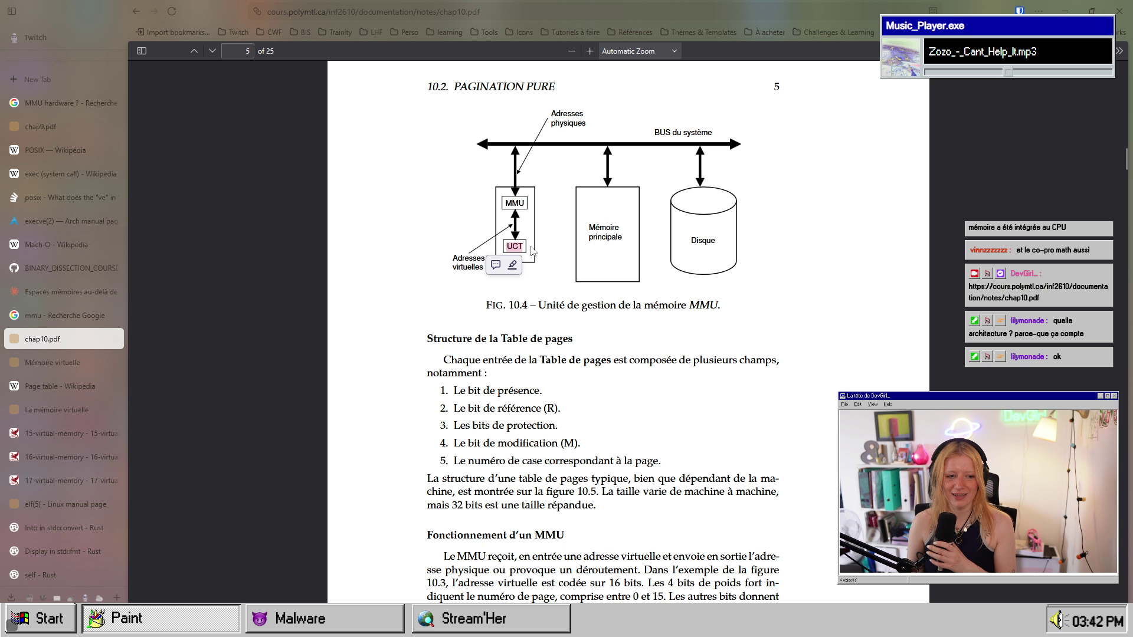
pyautogui.scroll(-3, 559, 348)
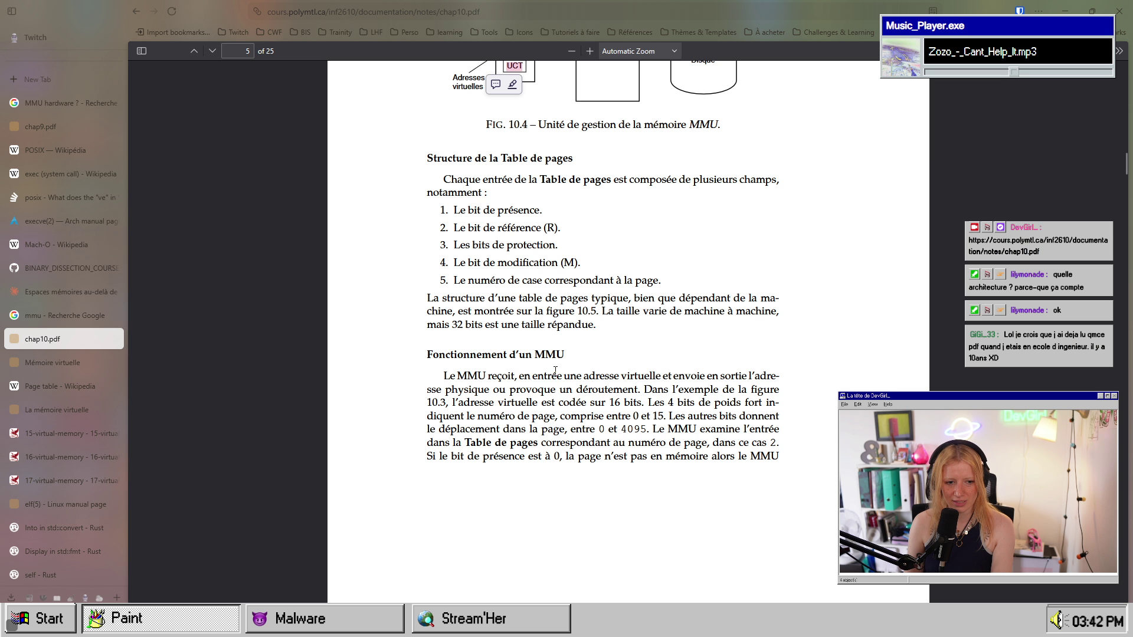
pyautogui.scroll(10, 554, 370)
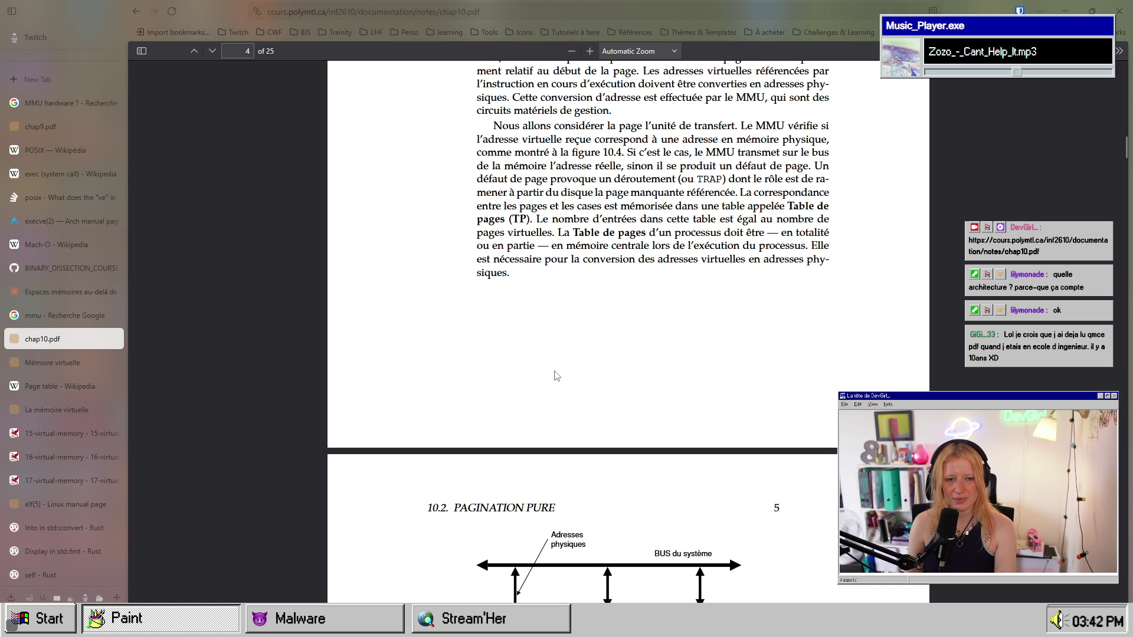
pyautogui.scroll(-8, 556, 374)
pyautogui.scroll(2, 554, 371)
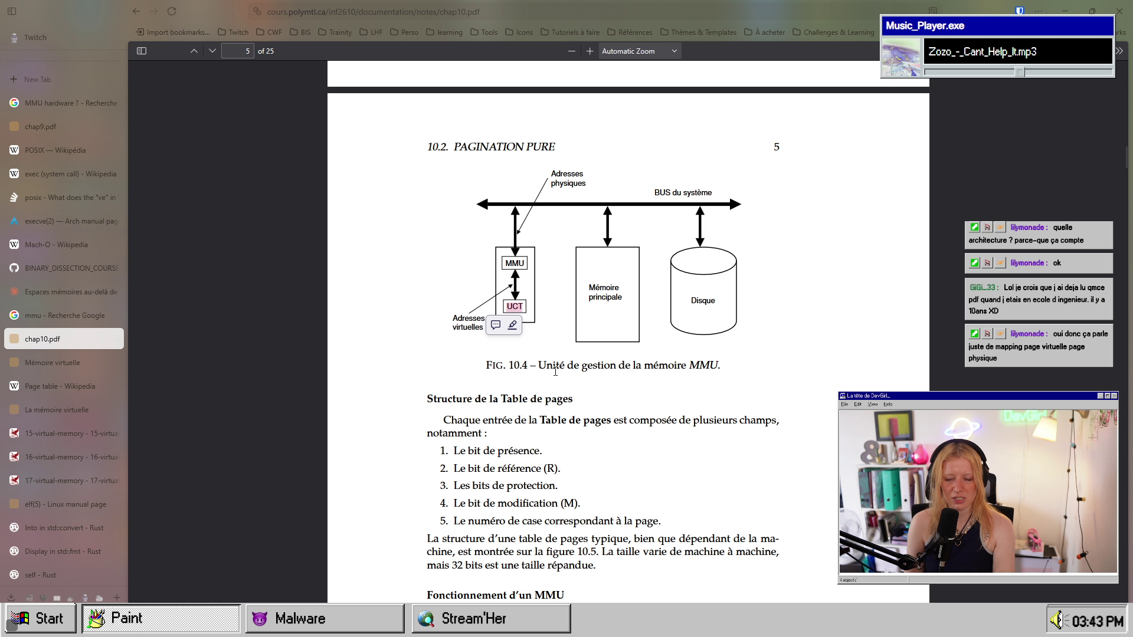
pyautogui.click(554, 370)
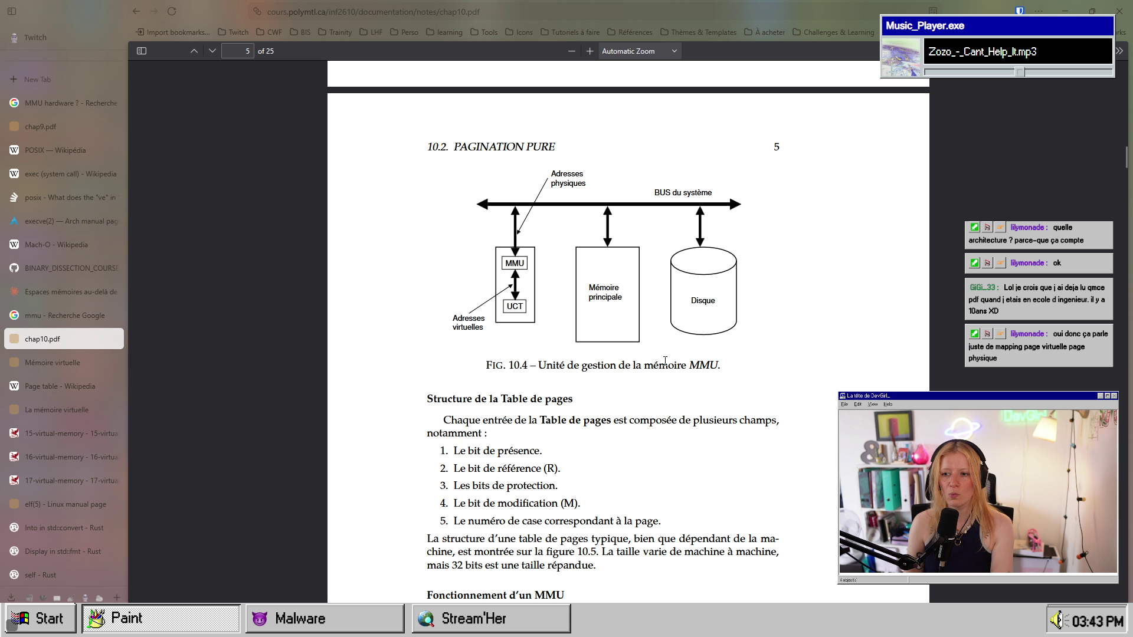
# - Scroll through pages 7–13 of chap10.pdf reading the page-replacement algorithms
pyautogui.scroll(-4, 664, 361)
pyautogui.scroll(-10, 664, 360)
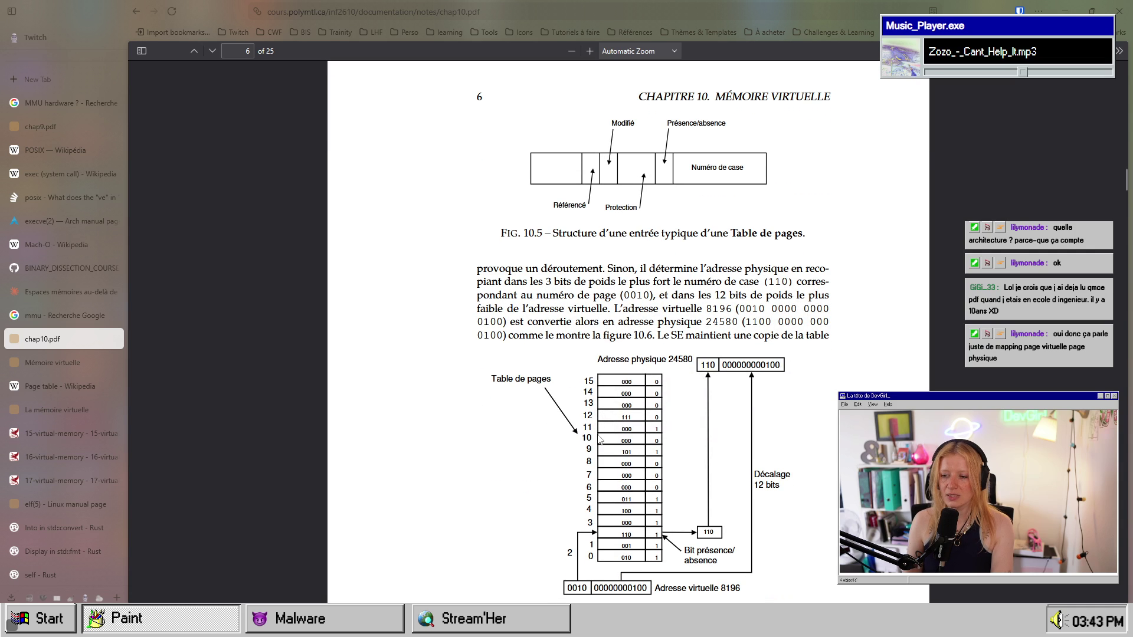
pyautogui.scroll(-10, 760, 465)
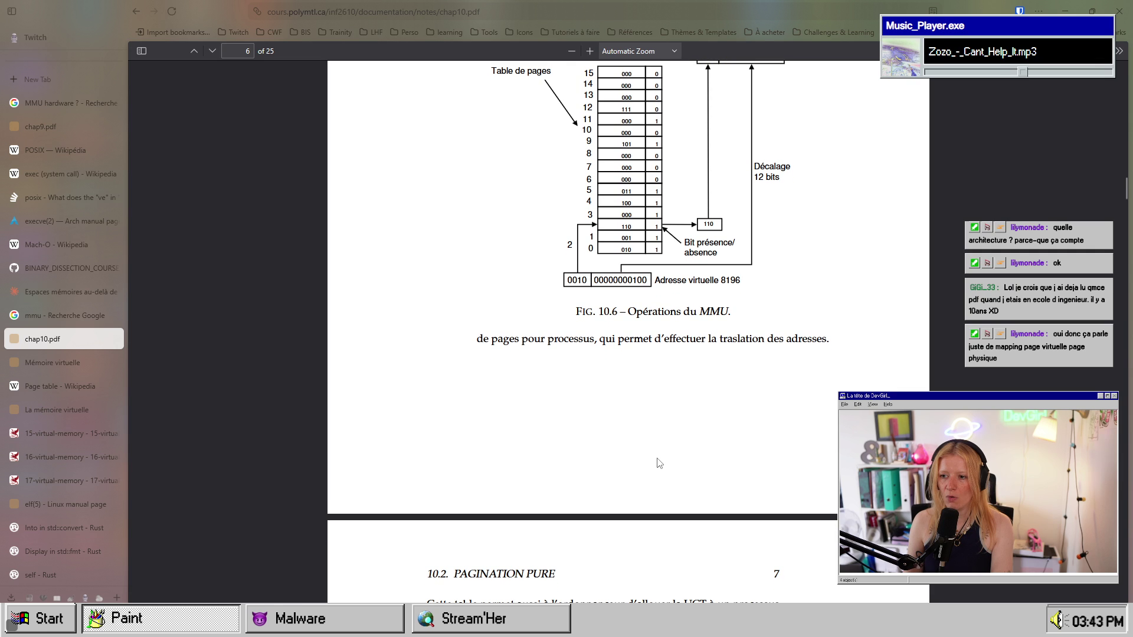
pyautogui.scroll(-3, 658, 461)
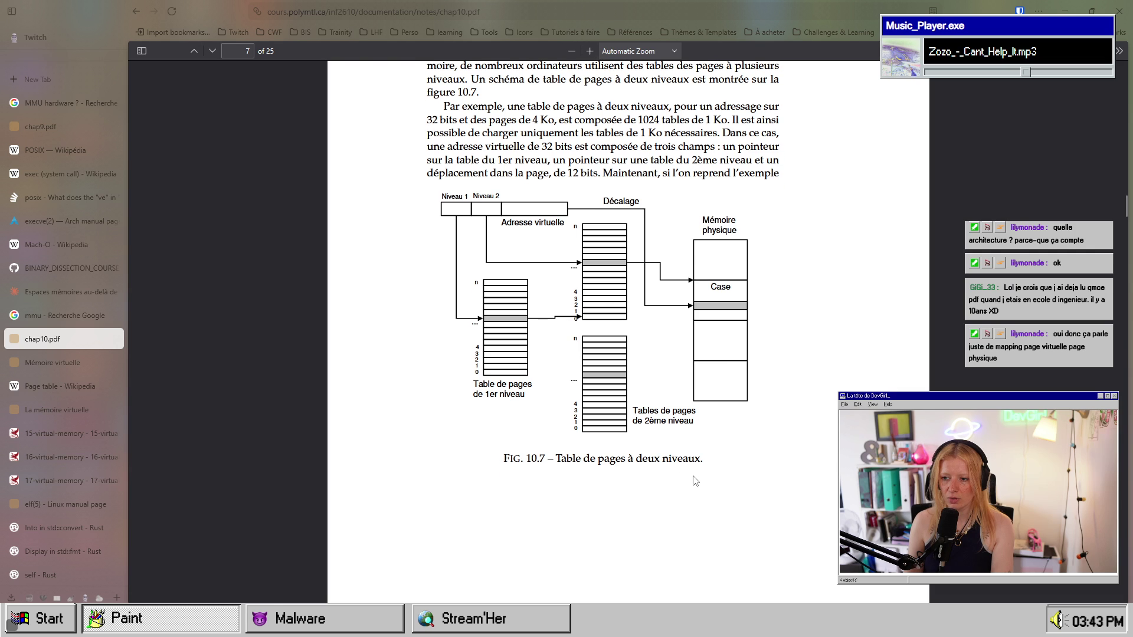
pyautogui.scroll(-10, 694, 479)
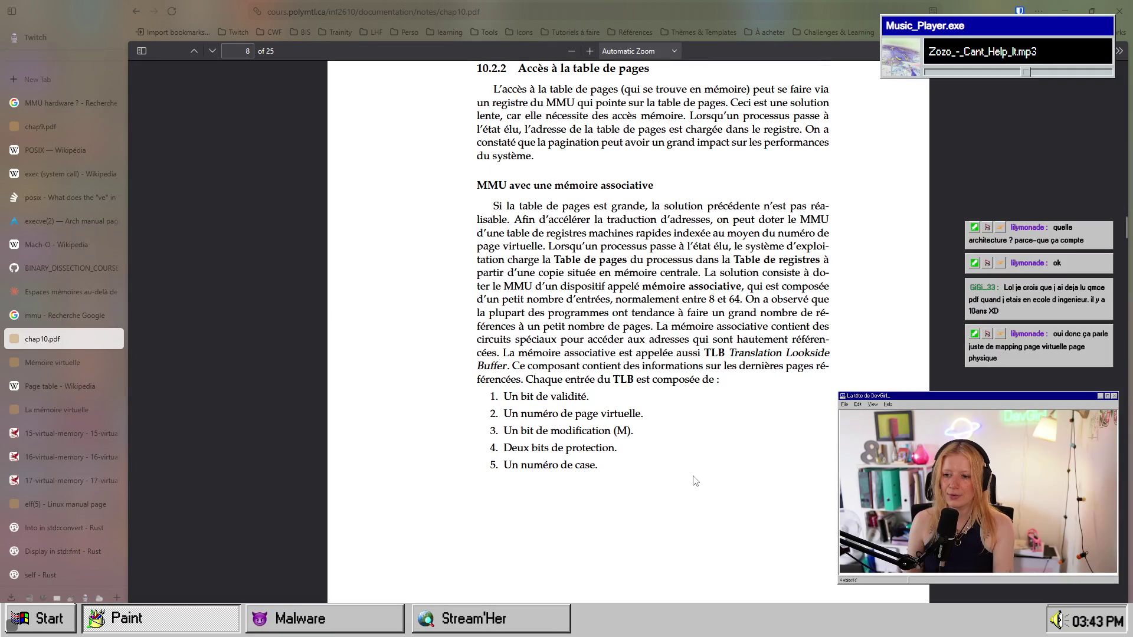
pyautogui.scroll(-5, 694, 480)
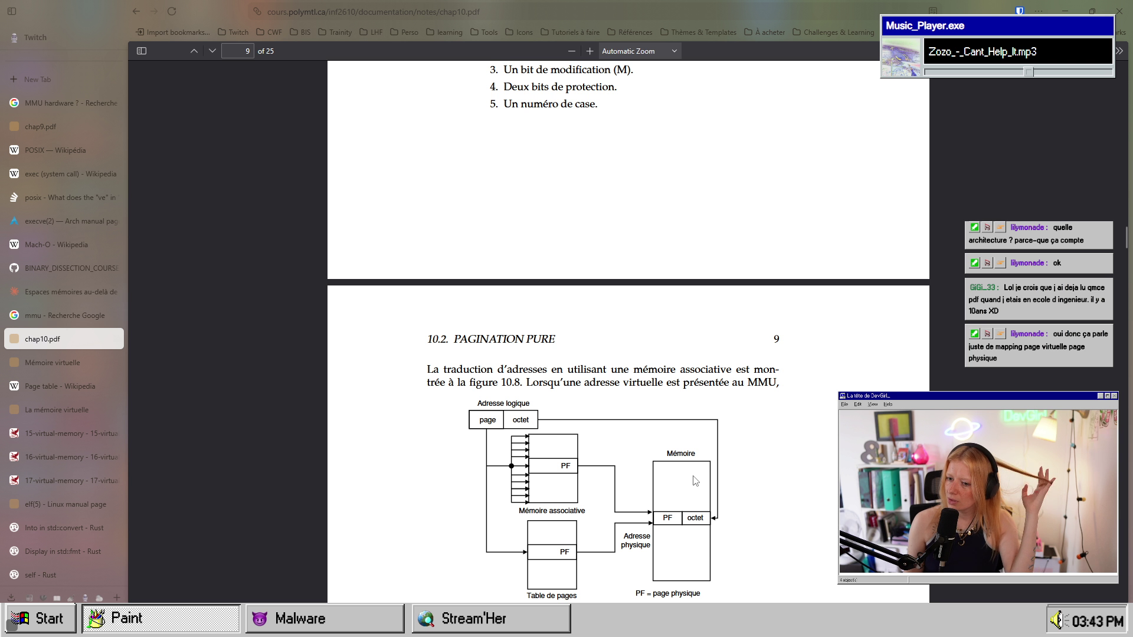
pyautogui.scroll(-3, 694, 480)
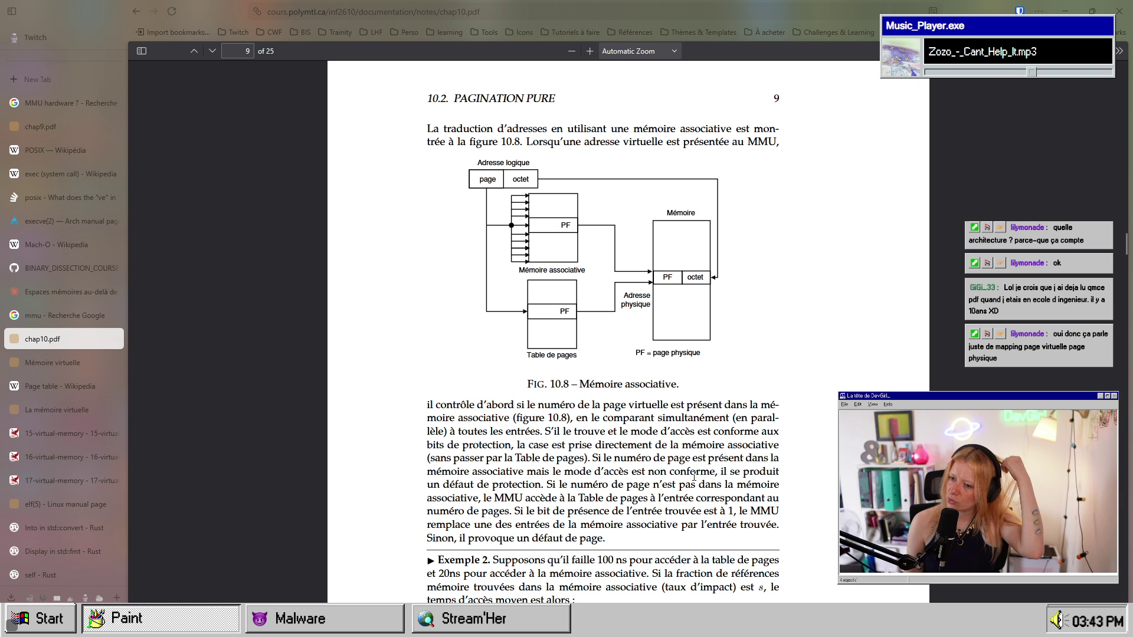
pyautogui.scroll(-10, 694, 477)
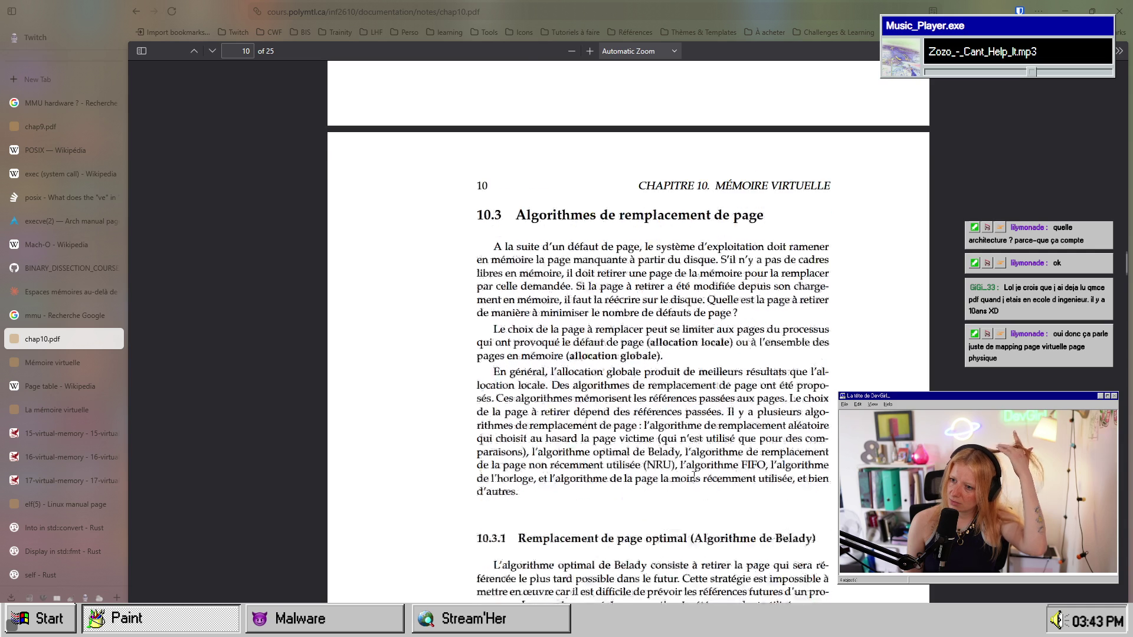
pyautogui.scroll(-12, 693, 476)
pyautogui.scroll(9, 695, 480)
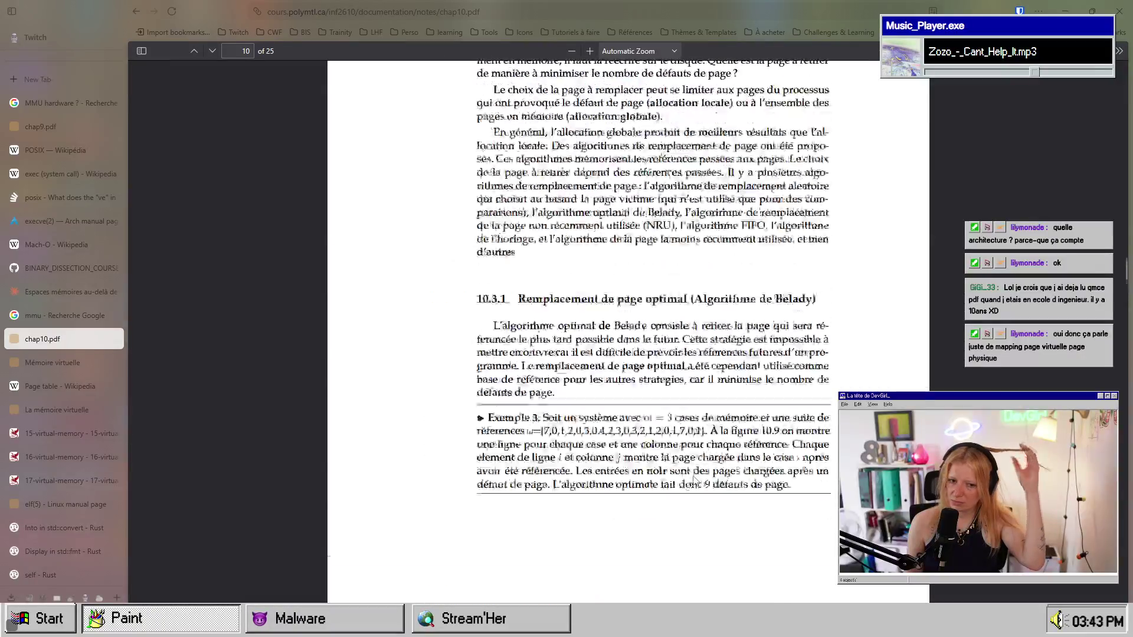
pyautogui.scroll(6, 695, 481)
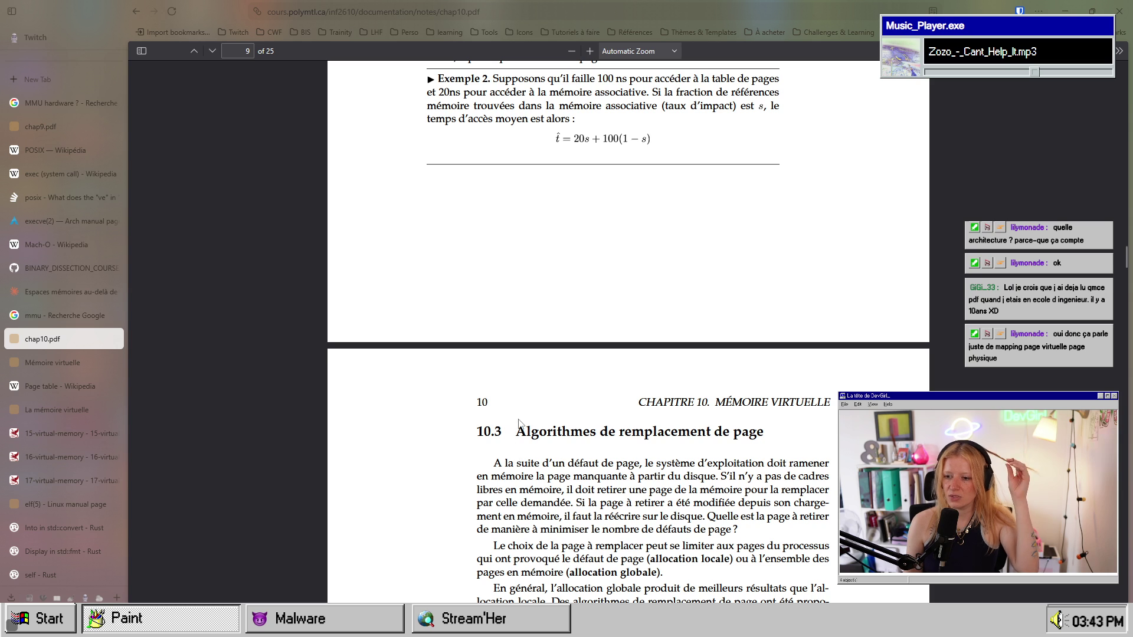
# - Select a line of text, then return to section 10.2.2 'Accès à la table de pages' on page 8
pyautogui.moveTo(762, 432); pyautogui.dragTo(677, 432)
pyautogui.scroll(-5, 654, 534)
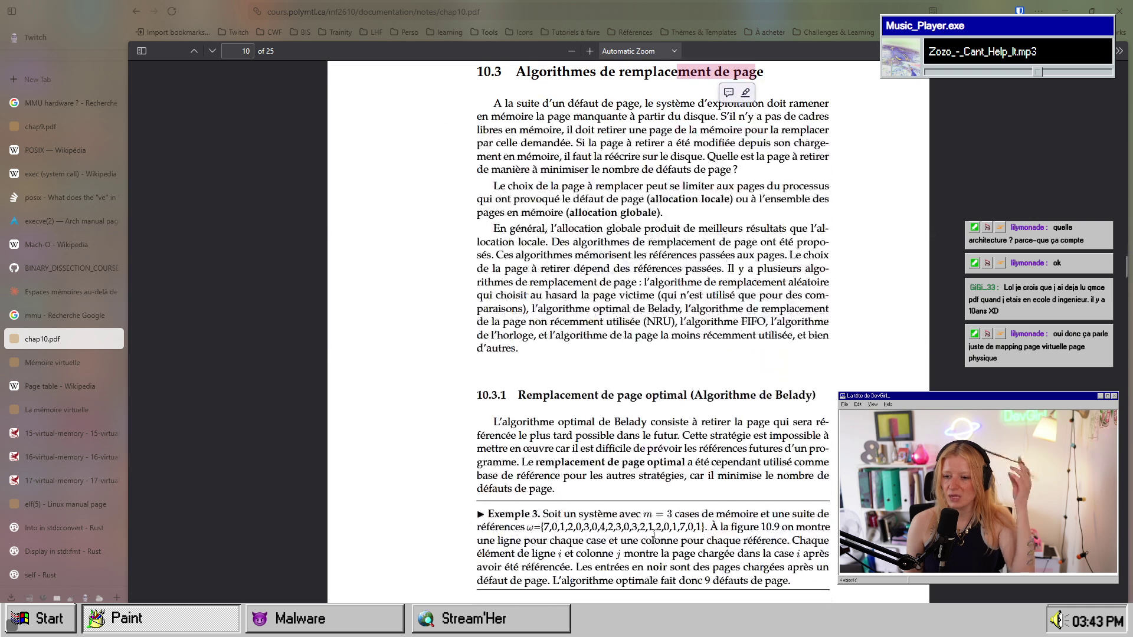
pyautogui.scroll(-15, 654, 534)
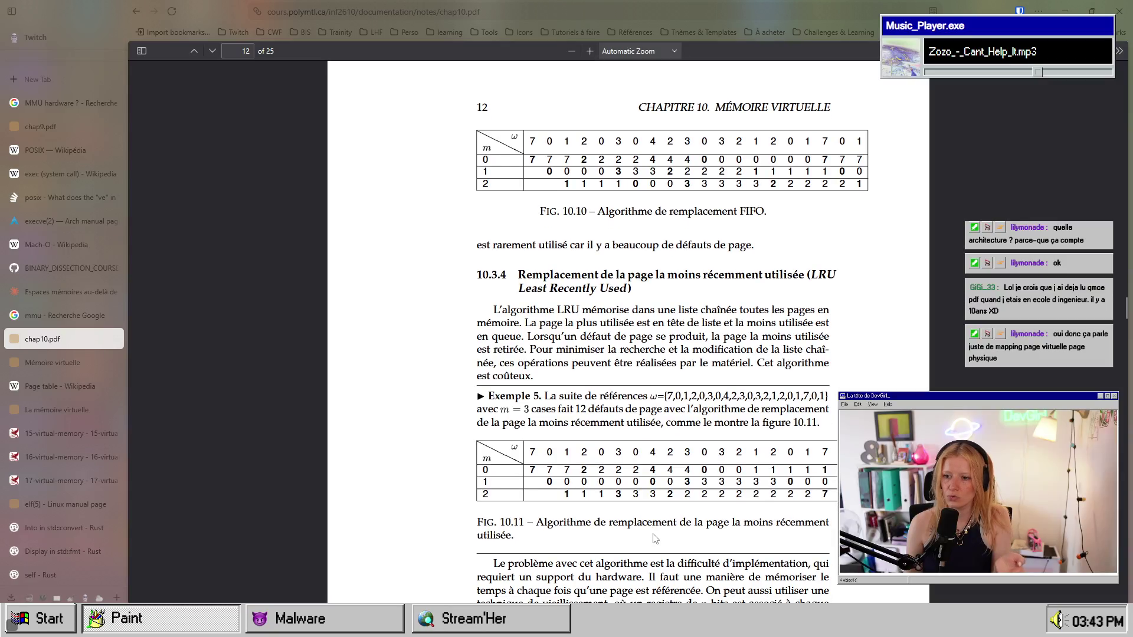
pyautogui.scroll(-9, 655, 538)
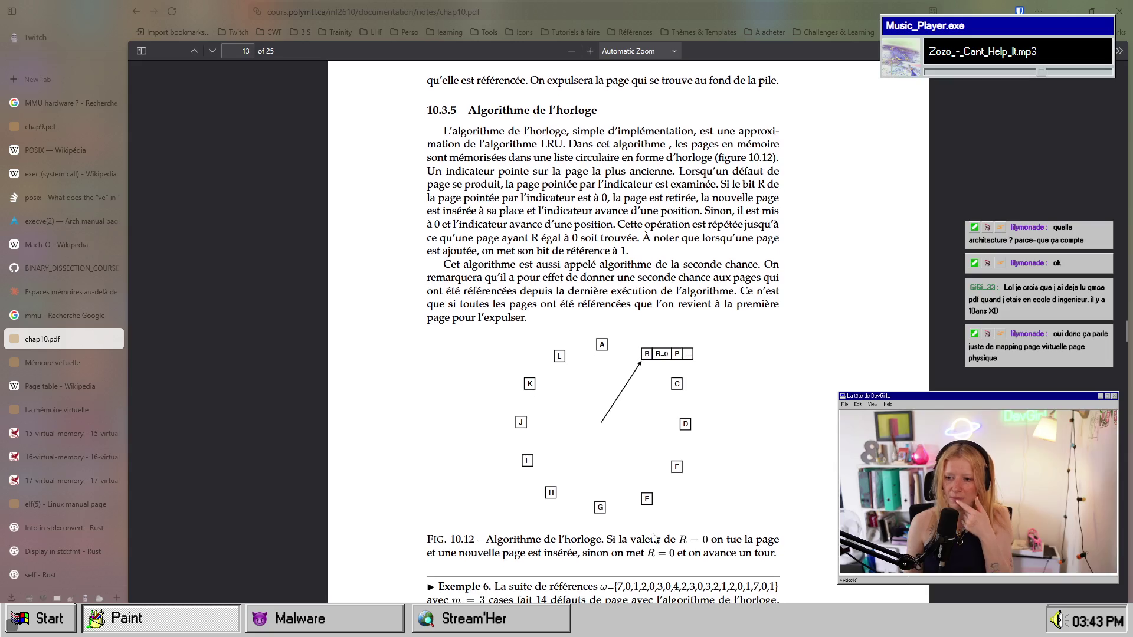
pyautogui.scroll(20, 654, 537)
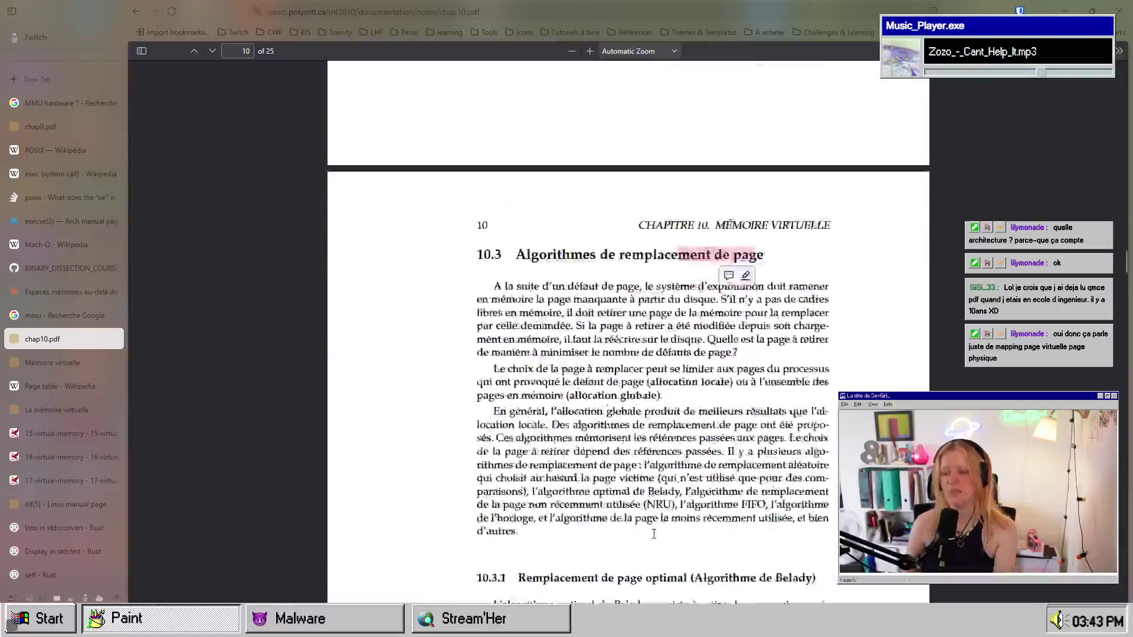
pyautogui.scroll(7, 654, 533)
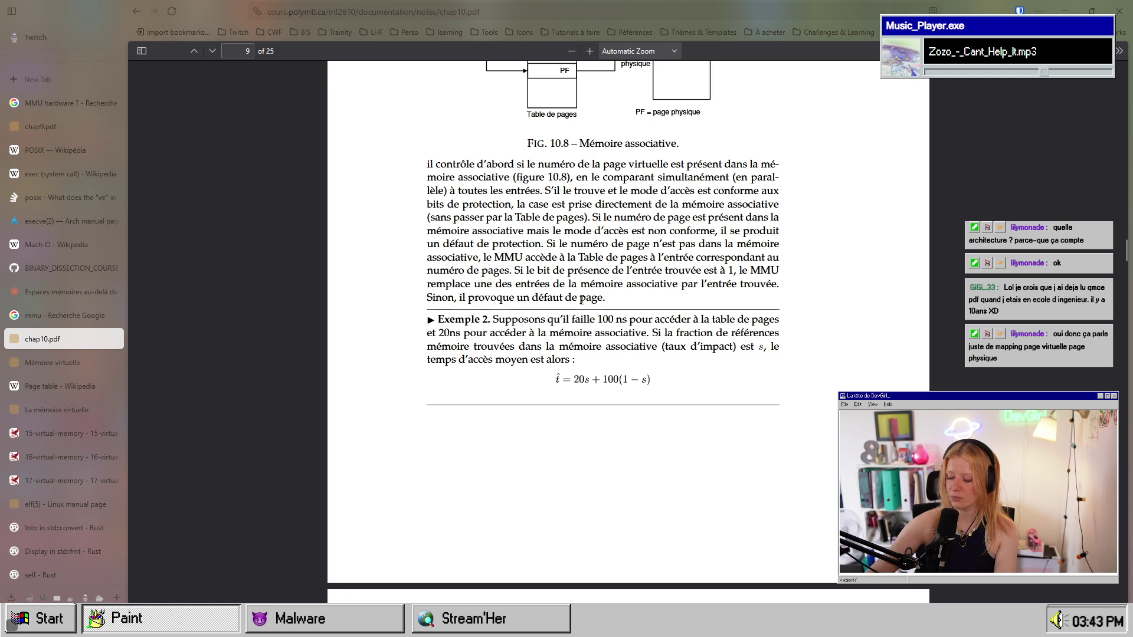
pyautogui.scroll(5, 604, 235)
pyautogui.scroll(12, 604, 235)
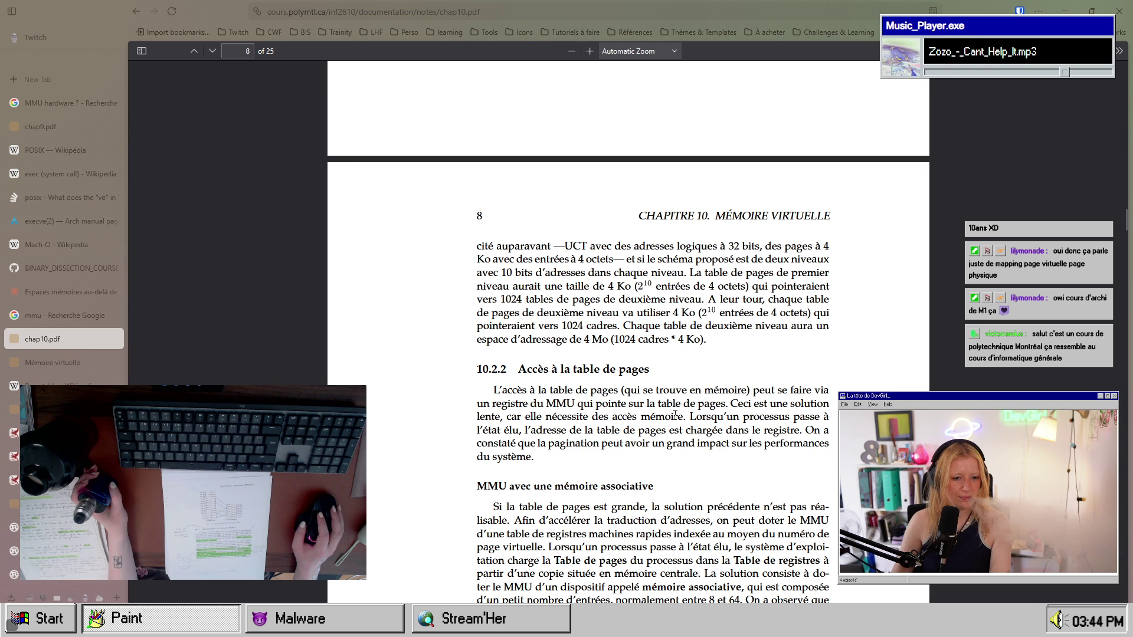
# - Scroll back from page 7 to the 10.2 Pagination pure heading and Figure 10.2 on page 3
pyautogui.scroll(10, 578, 387)
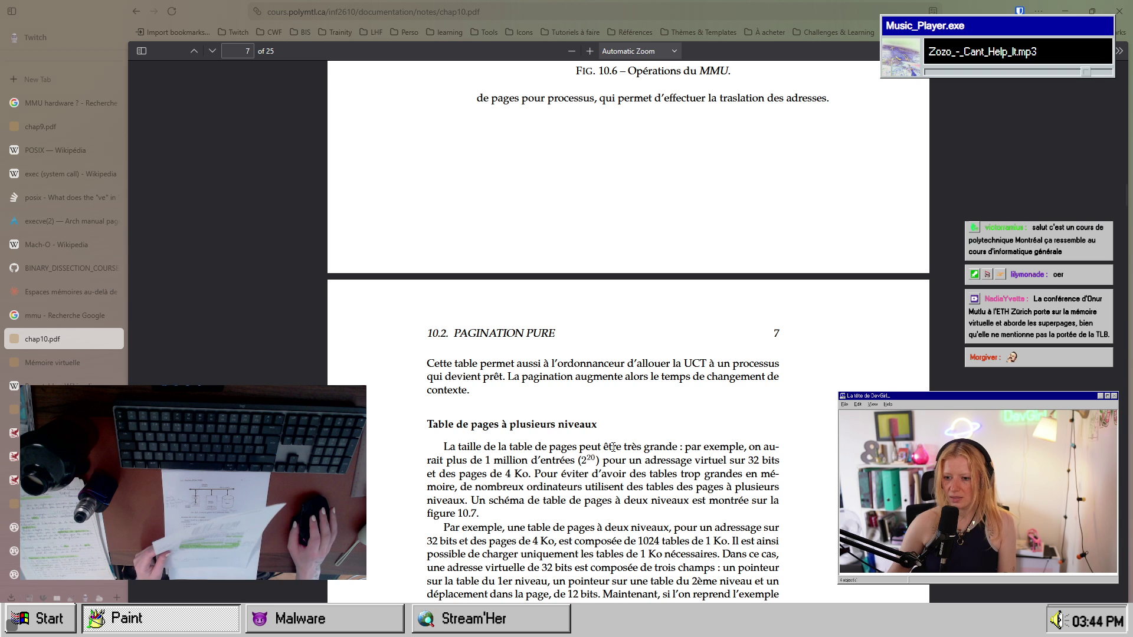
pyautogui.scroll(-2, 613, 447)
pyautogui.scroll(-6, 640, 438)
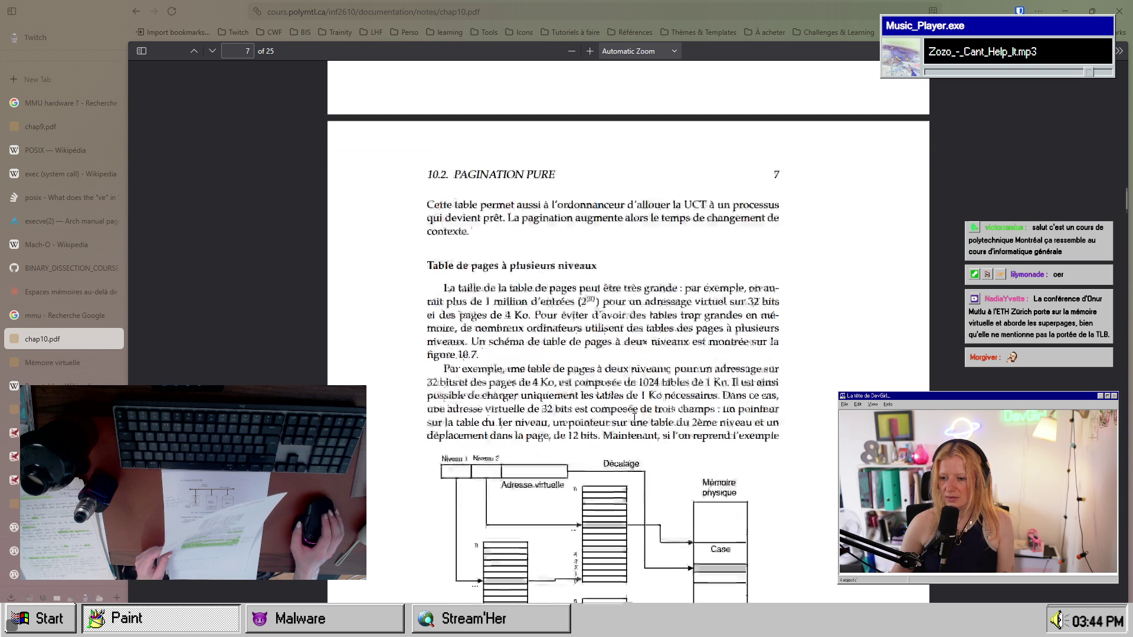
pyautogui.scroll(14, 638, 428)
pyautogui.scroll(5, 635, 418)
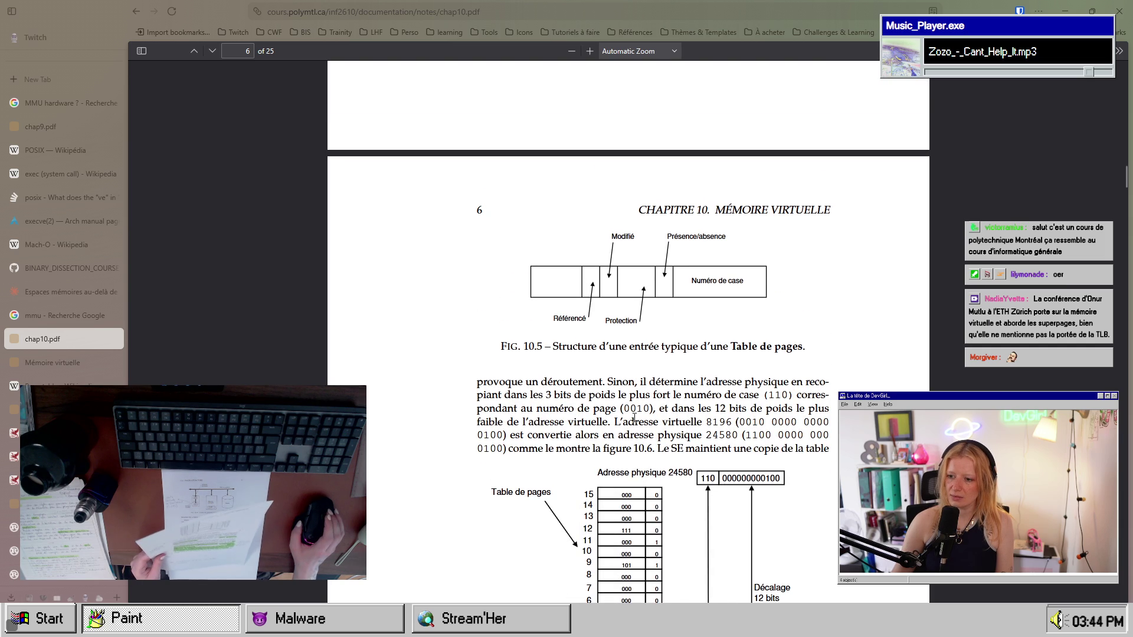
pyautogui.scroll(6, 656, 433)
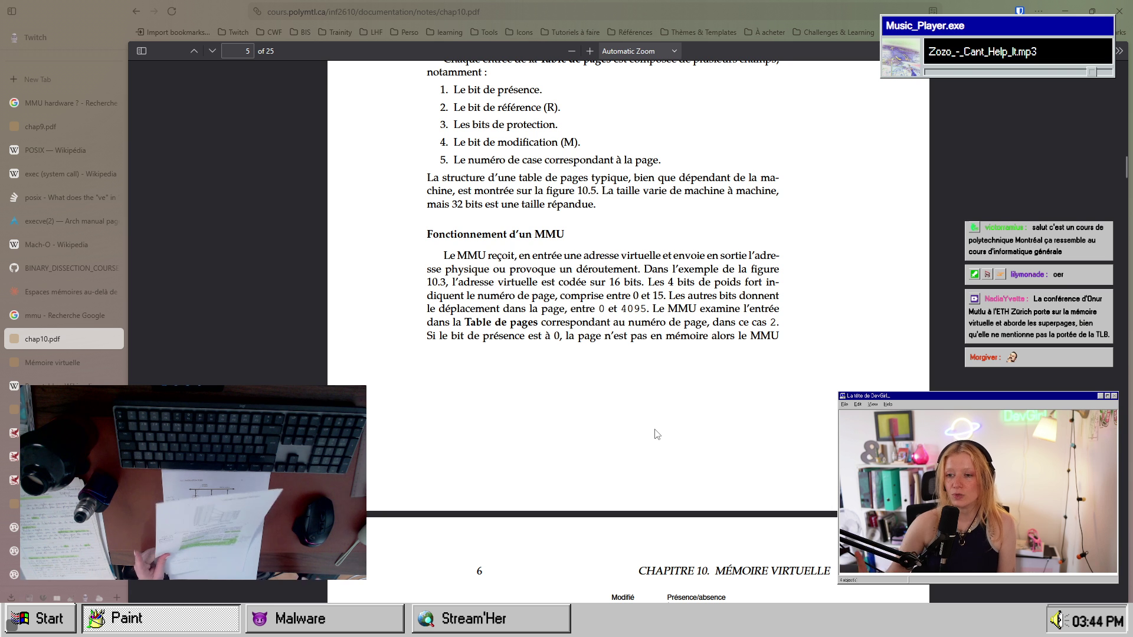
pyautogui.scroll(19, 657, 435)
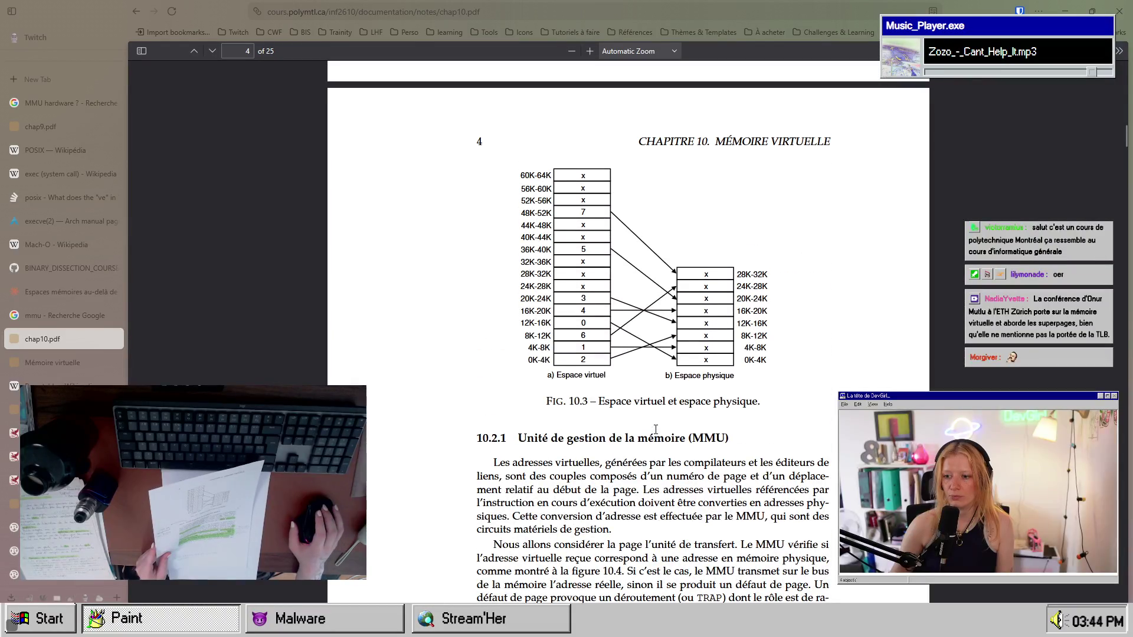
pyautogui.scroll(10, 656, 434)
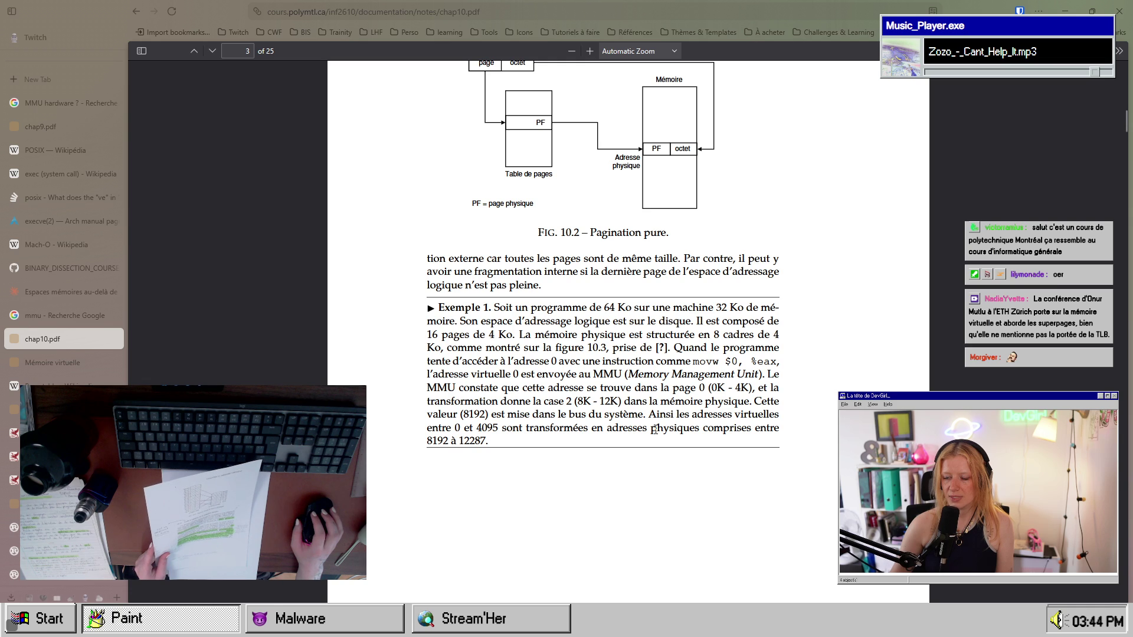
pyautogui.scroll(7, 654, 429)
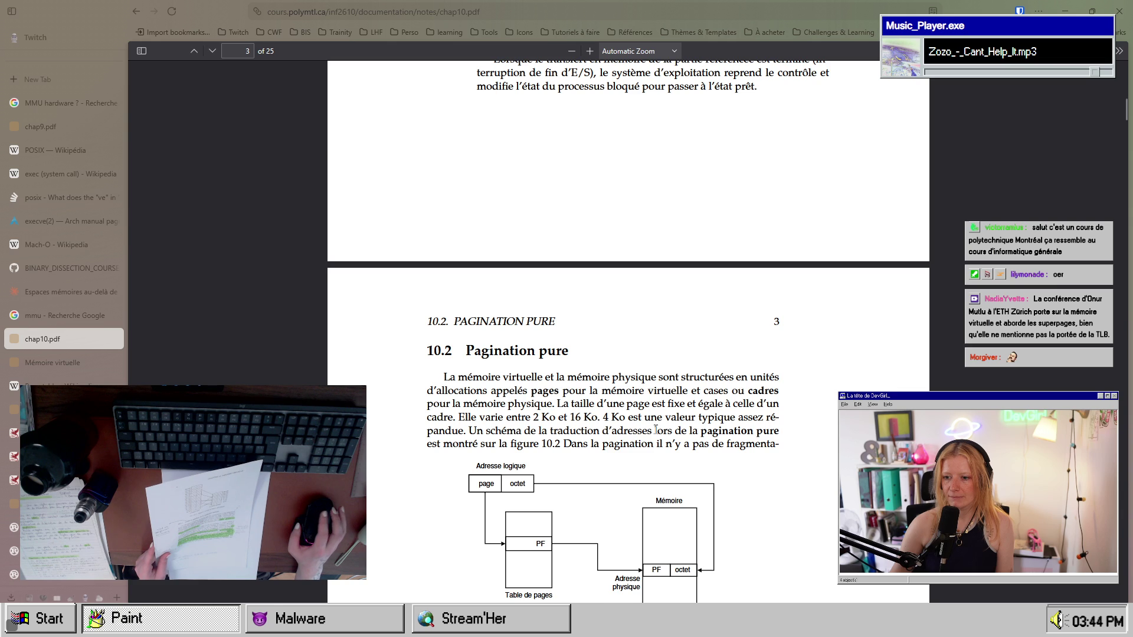
pyautogui.scroll(-3, 655, 430)
# - Select and deselect words in the Pagination pure paragraph, then view Figure 10.3 and section 10.2.1
pyautogui.moveTo(517, 237)
pyautogui.mouseDown()
pyautogui.moveTo(738, 236)
pyautogui.moveTo(773, 255)
pyautogui.moveTo(463, 249)
pyautogui.mouseUp()
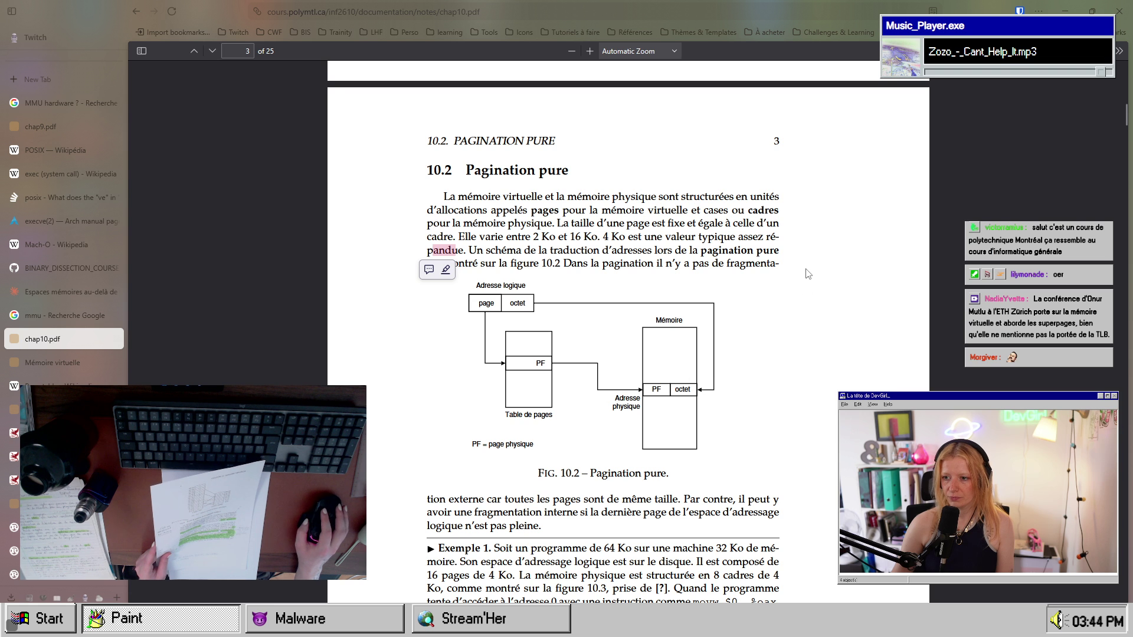
pyautogui.doubleClick(678, 251)
pyautogui.click(706, 229)
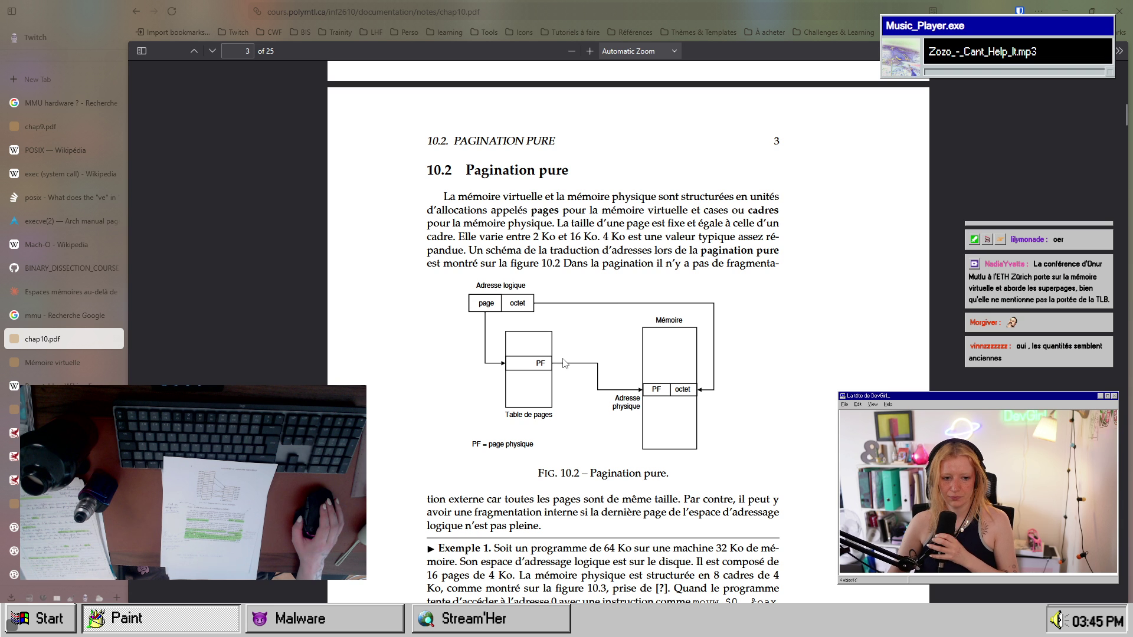
pyautogui.scroll(-15, 571, 377)
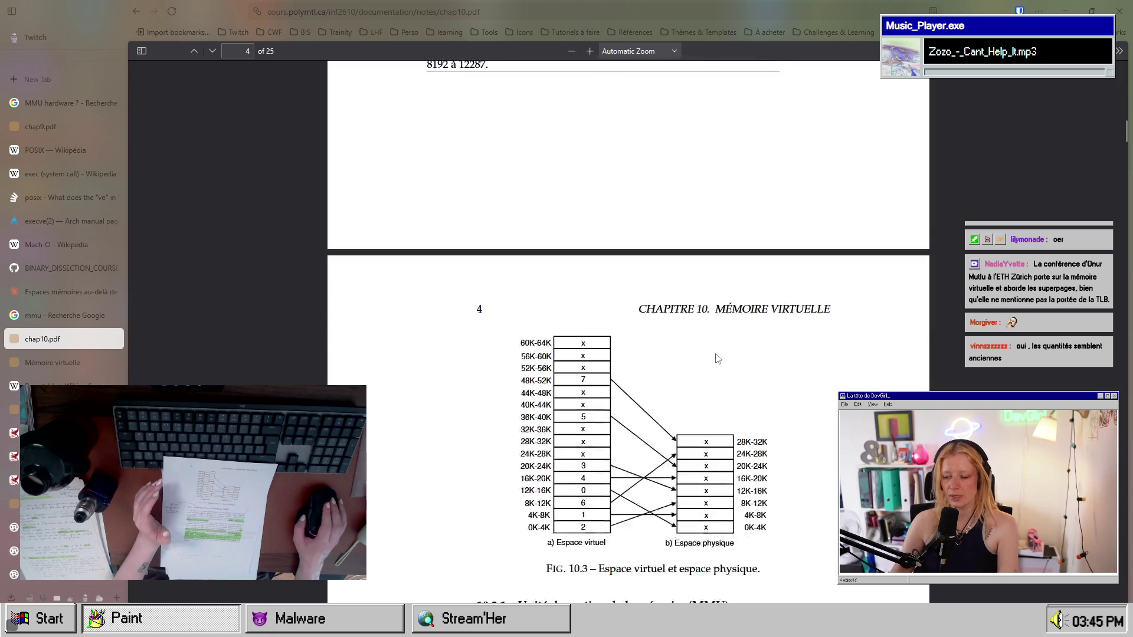
pyautogui.scroll(3, 752, 424)
pyautogui.scroll(1, 753, 424)
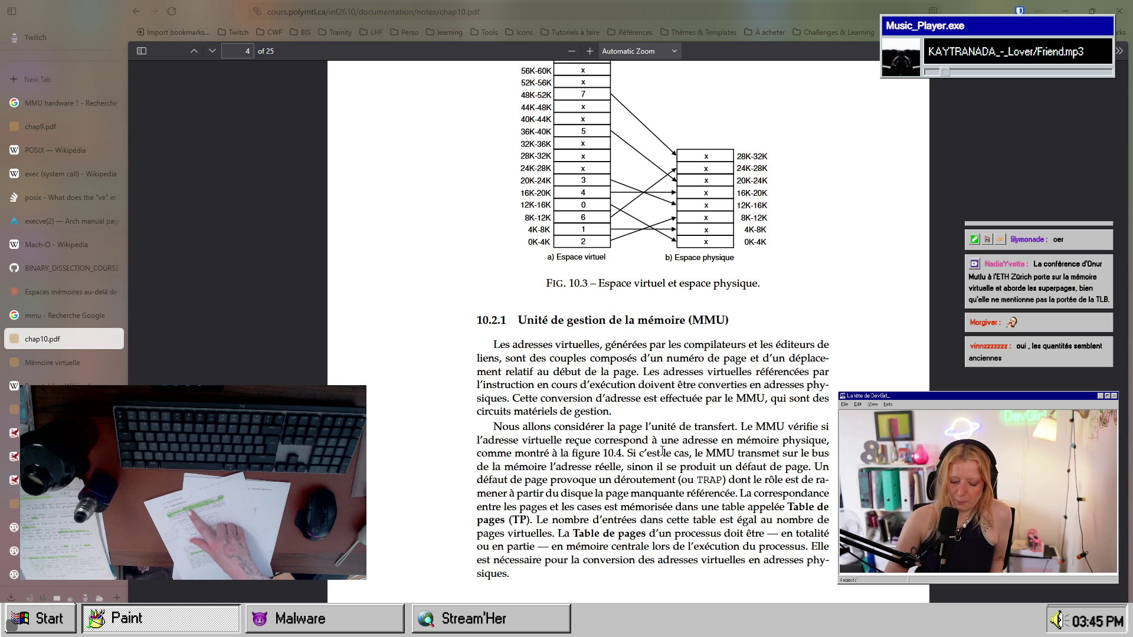
pyautogui.scroll(15, 706, 309)
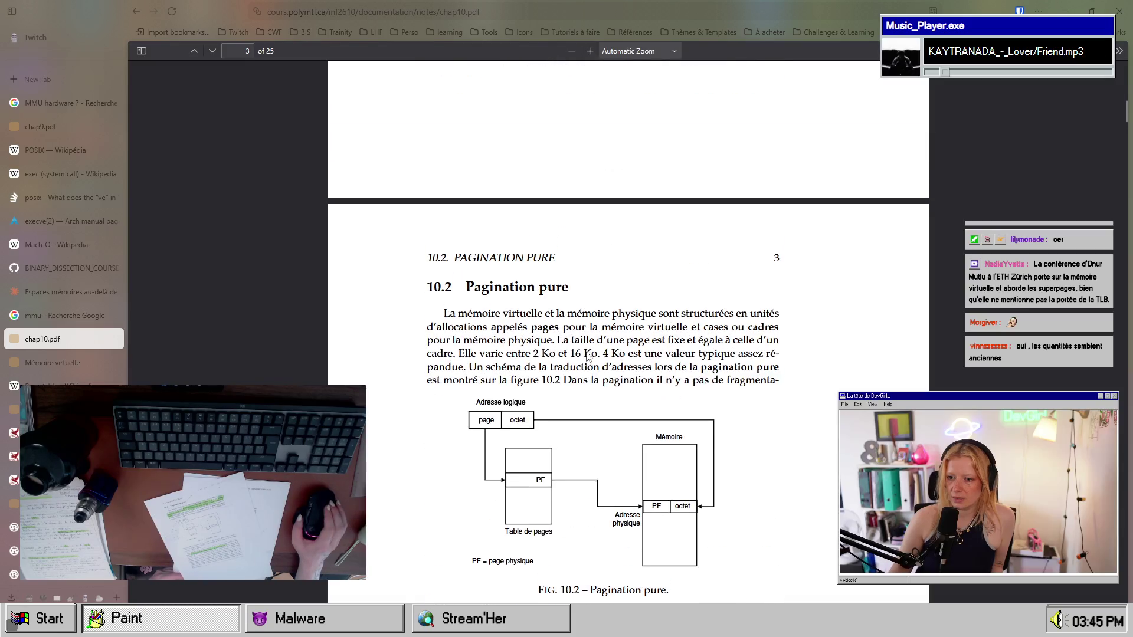
pyautogui.scroll(-2, 518, 276)
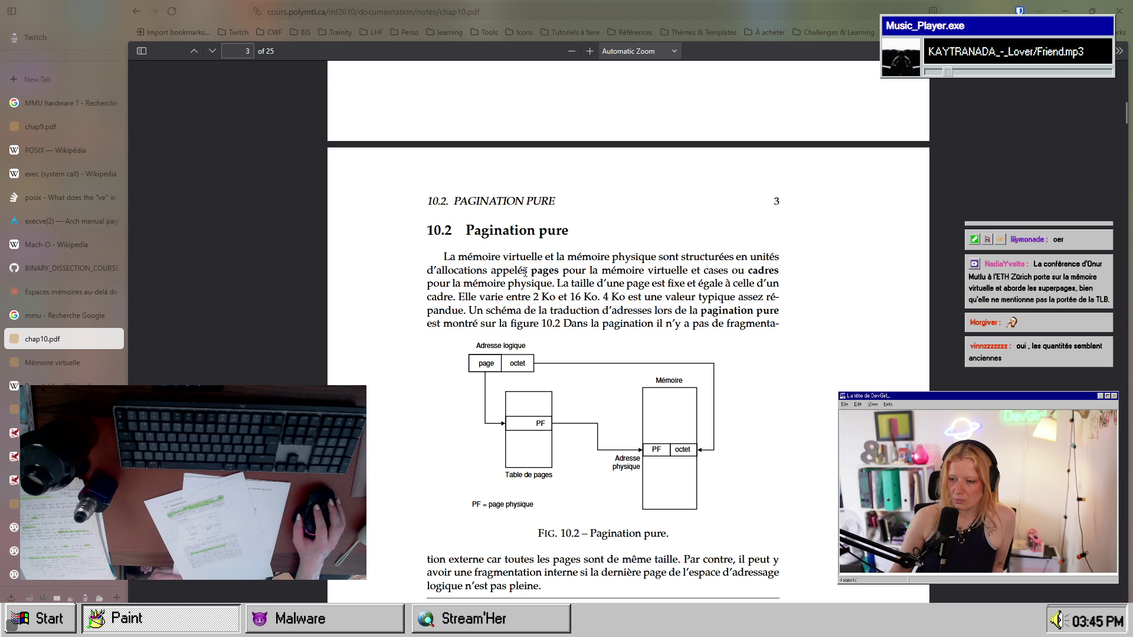
pyautogui.moveTo(524, 272)
pyautogui.mouseDown()
pyautogui.moveTo(754, 272)
pyautogui.moveTo(521, 288)
pyautogui.mouseUp()
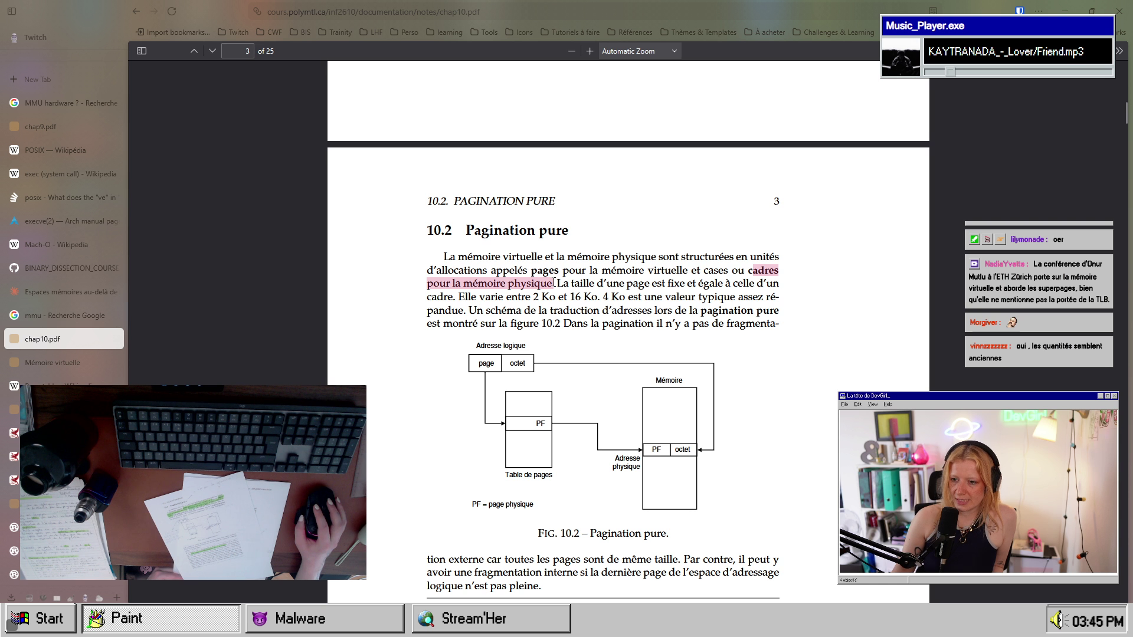
pyautogui.doubleClick(544, 270)
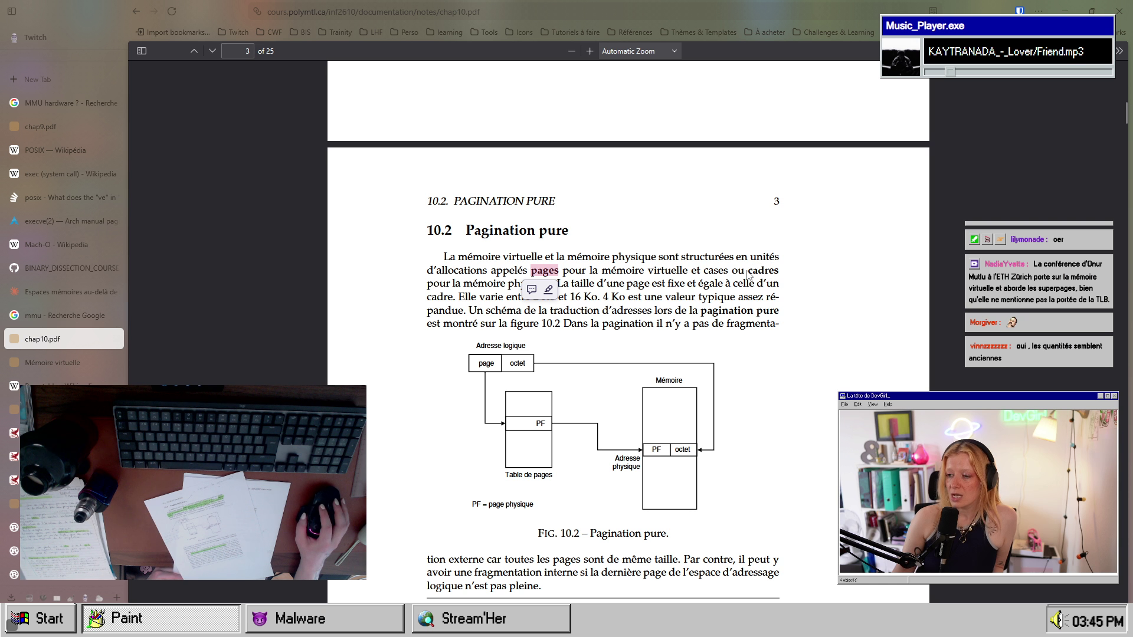
pyautogui.moveTo(750, 270)
pyautogui.mouseDown()
pyautogui.moveTo(563, 296)
pyautogui.moveTo(554, 284)
pyautogui.mouseUp()
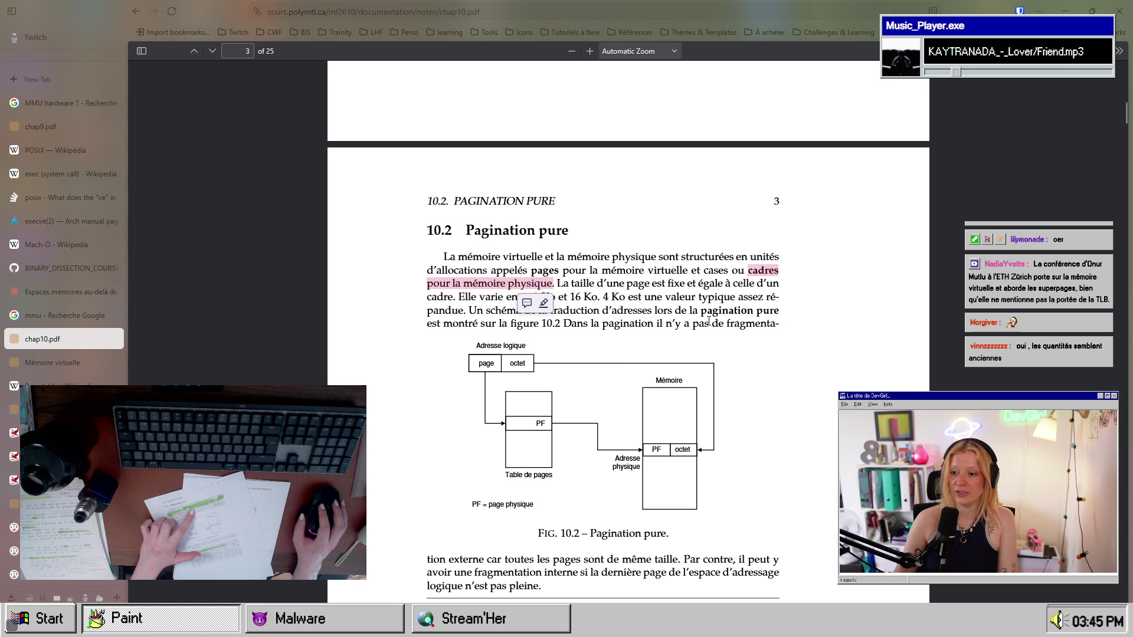
pyautogui.click(647, 284)
pyautogui.moveTo(611, 284); pyautogui.dragTo(779, 284)
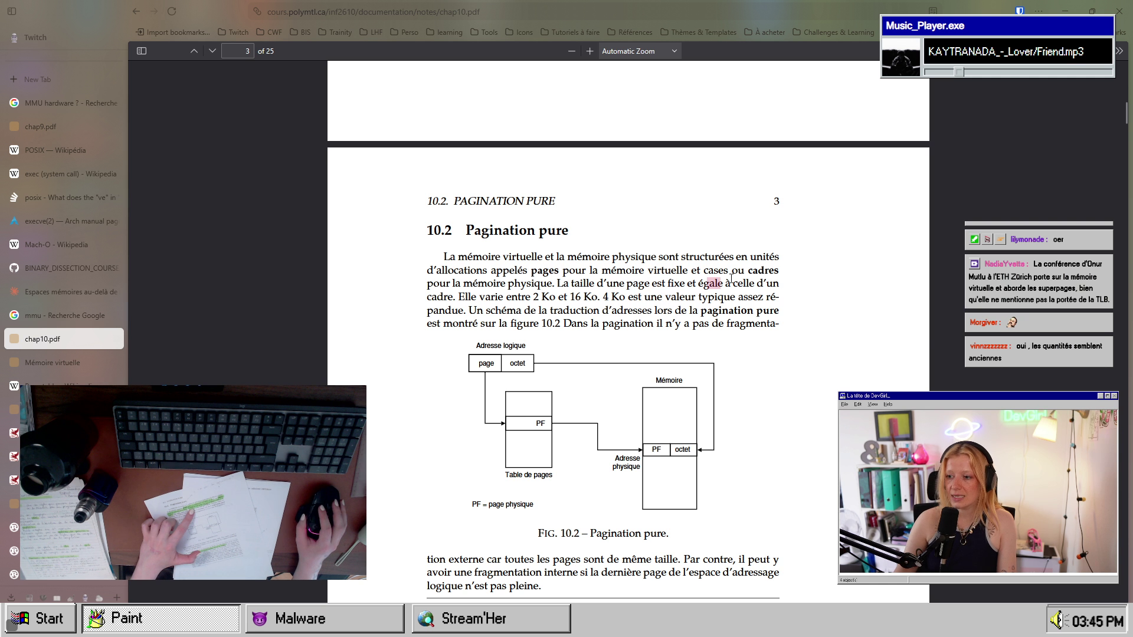
pyautogui.moveTo(432, 296); pyautogui.dragTo(451, 298)
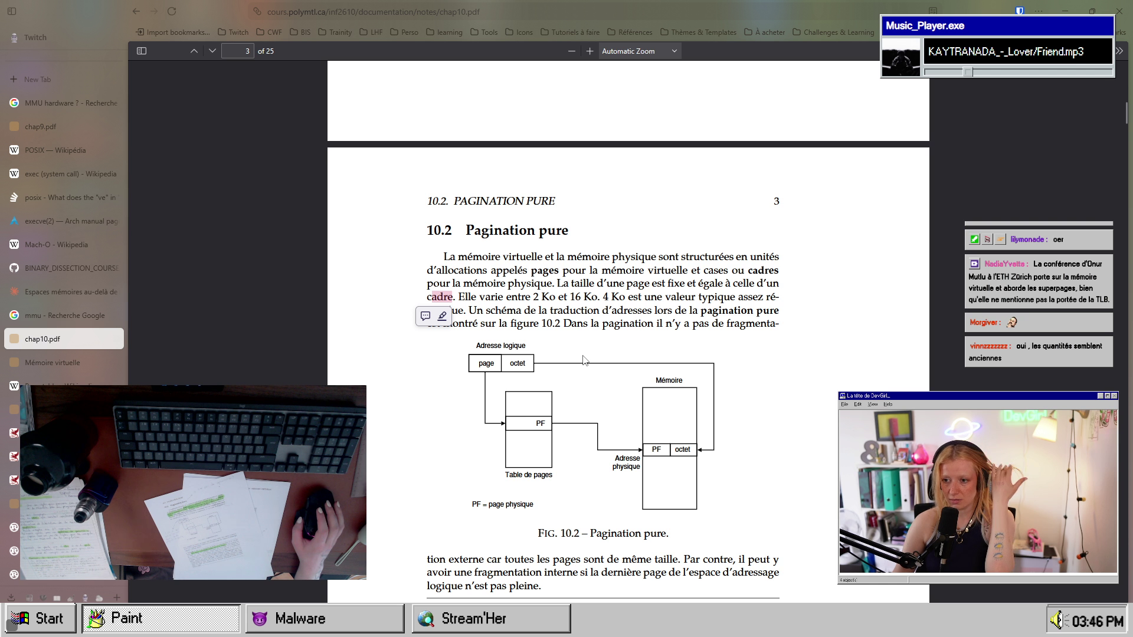
pyautogui.scroll(-2, 560, 331)
pyautogui.scroll(2, 560, 330)
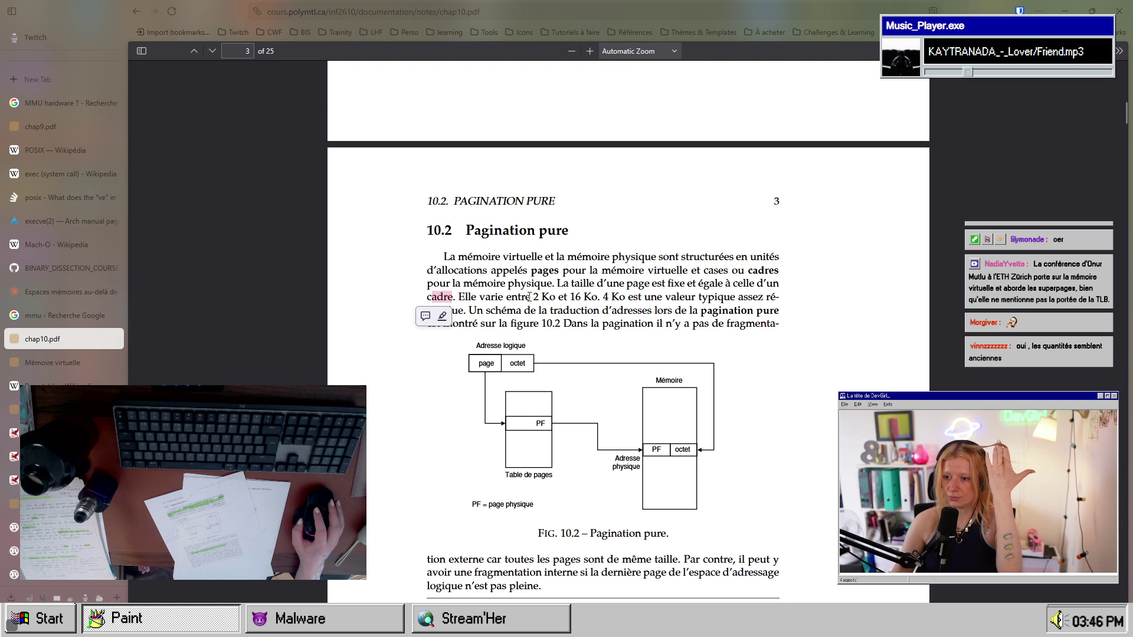
pyautogui.moveTo(530, 297); pyautogui.dragTo(659, 298)
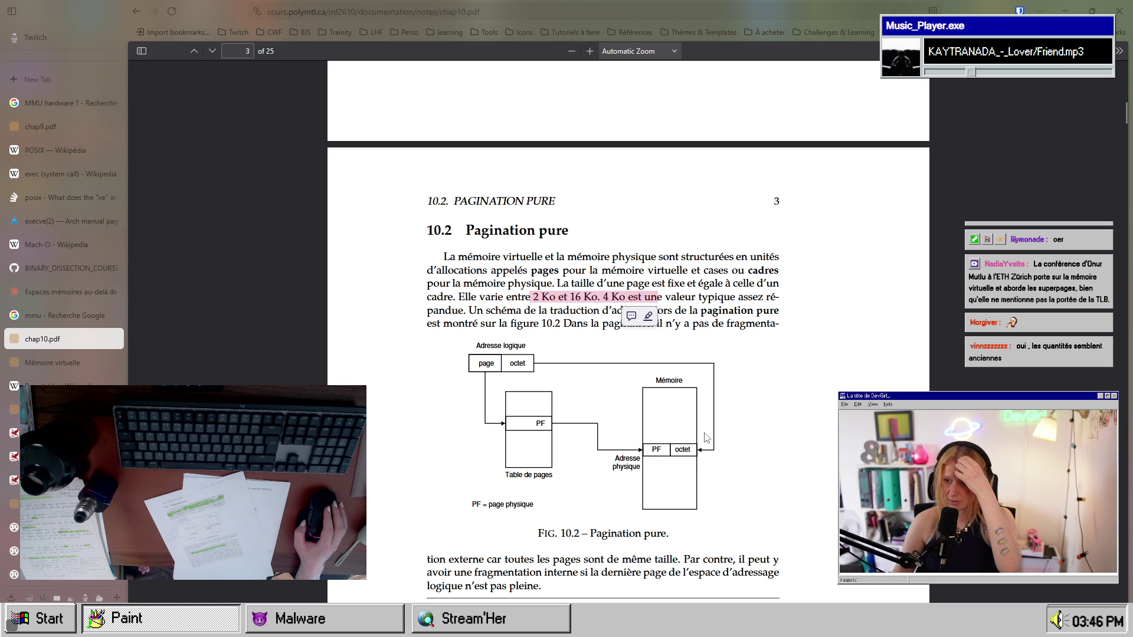
pyautogui.scroll(-1, 706, 438)
pyautogui.click(753, 225)
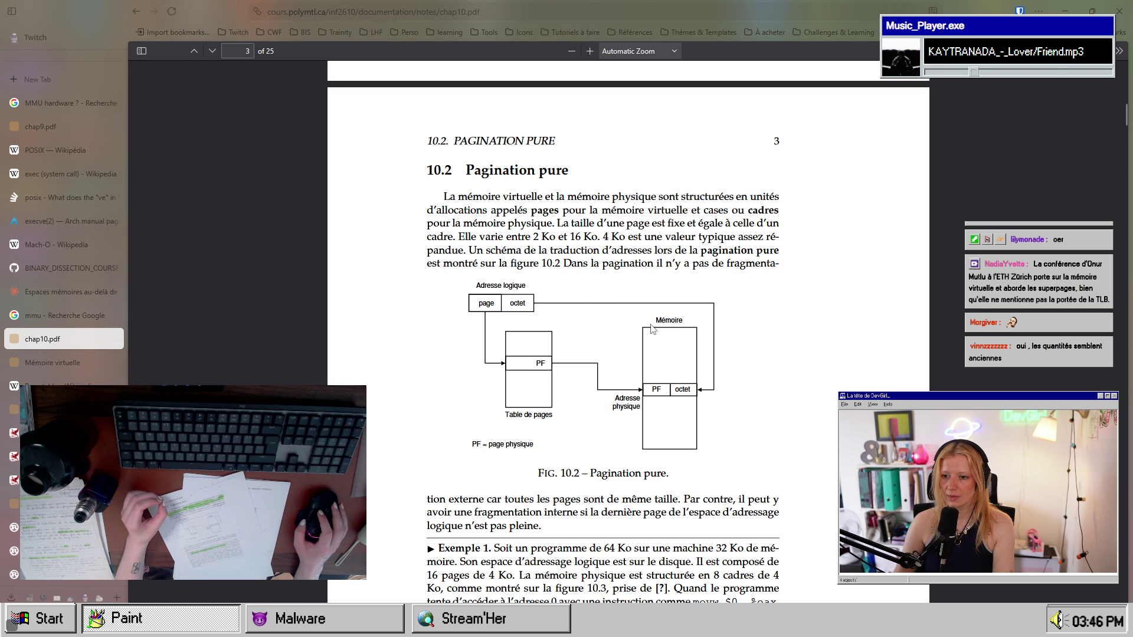
pyautogui.moveTo(485, 250)
pyautogui.mouseDown()
pyautogui.moveTo(713, 237)
pyautogui.moveTo(744, 255)
pyautogui.mouseUp()
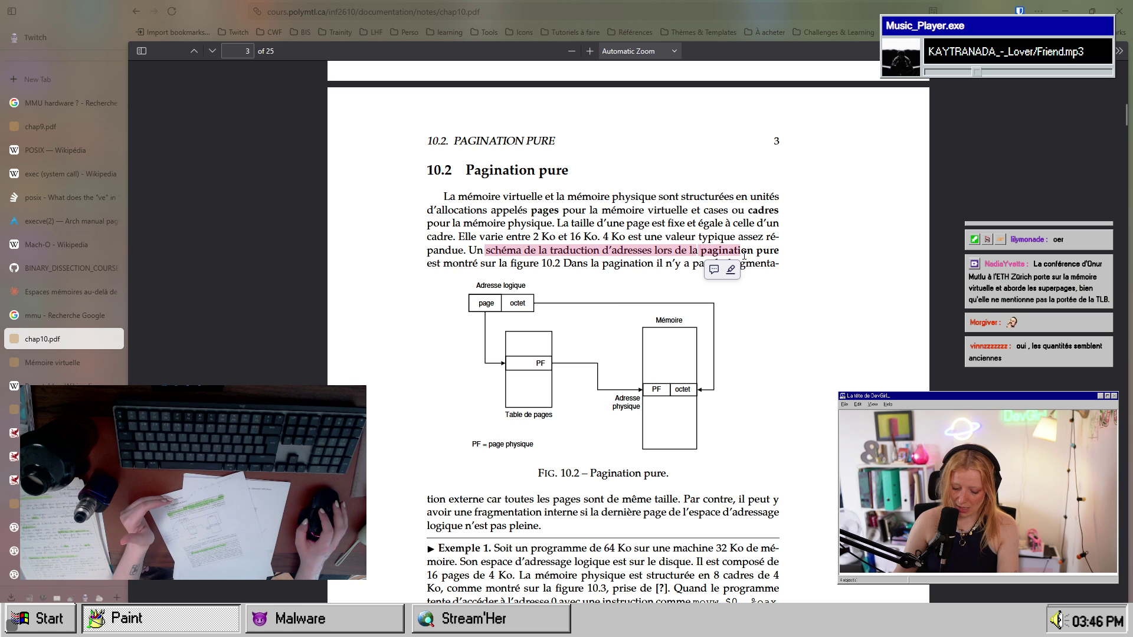
pyautogui.click(734, 249)
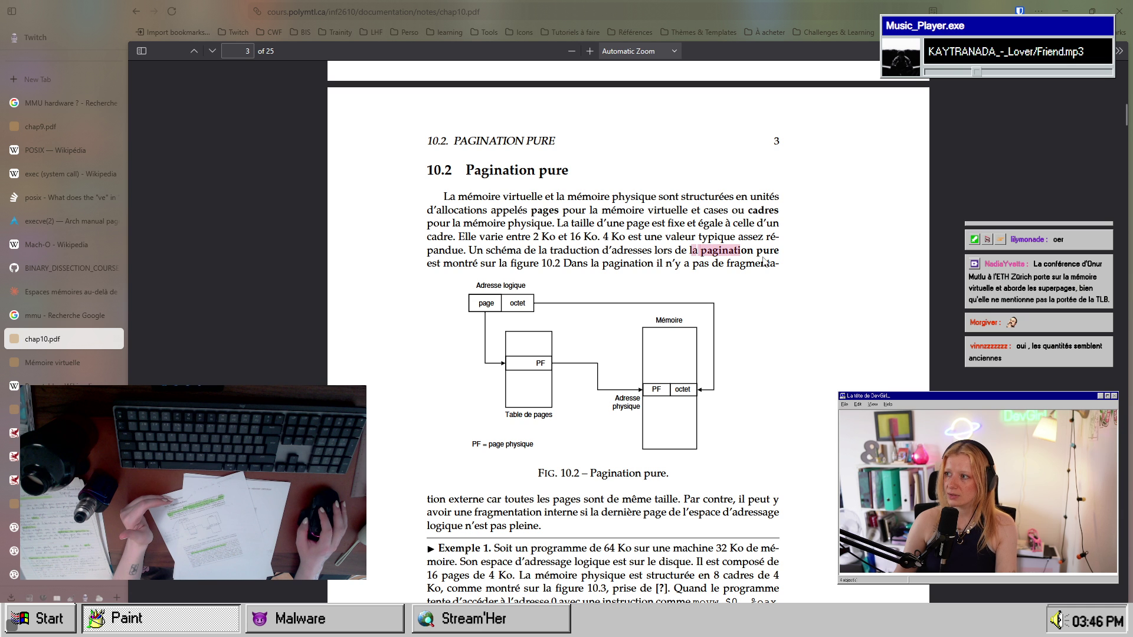
pyautogui.moveTo(764, 261); pyautogui.dragTo(779, 253)
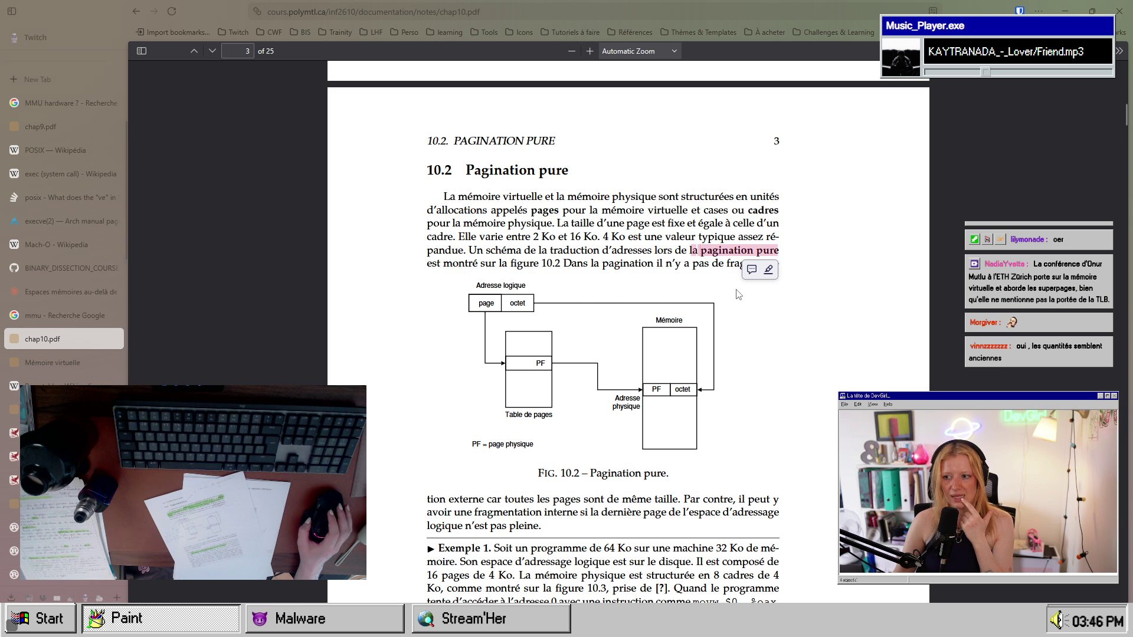
pyautogui.click(721, 250)
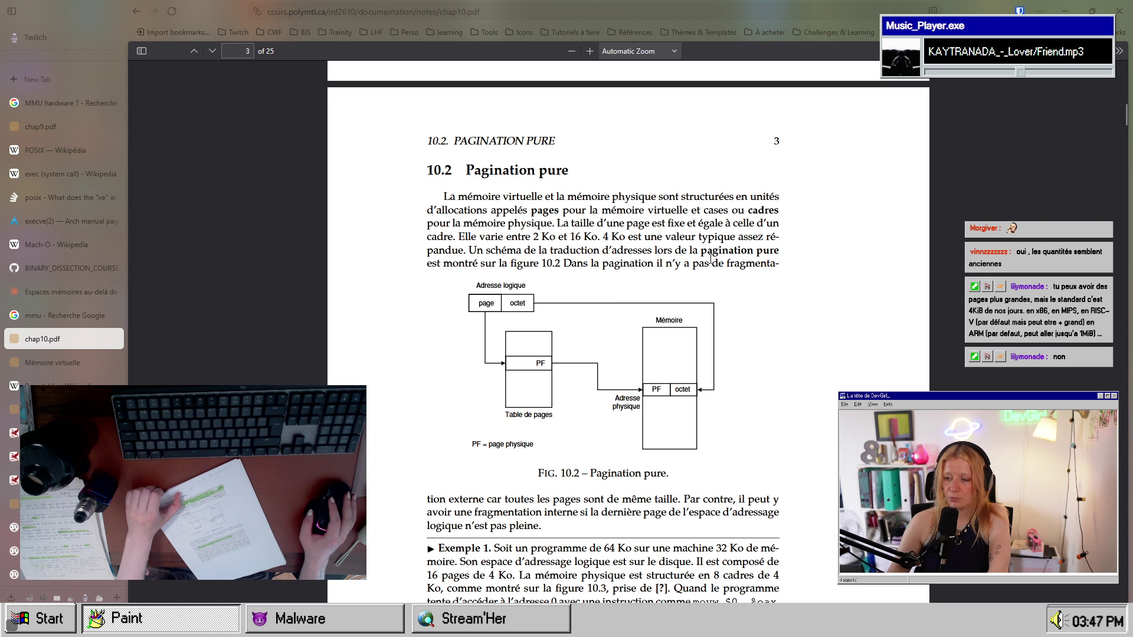
pyautogui.moveTo(700, 251)
pyautogui.mouseDown()
pyautogui.moveTo(783, 260)
pyautogui.moveTo(775, 250)
pyautogui.moveTo(684, 250)
pyautogui.mouseUp()
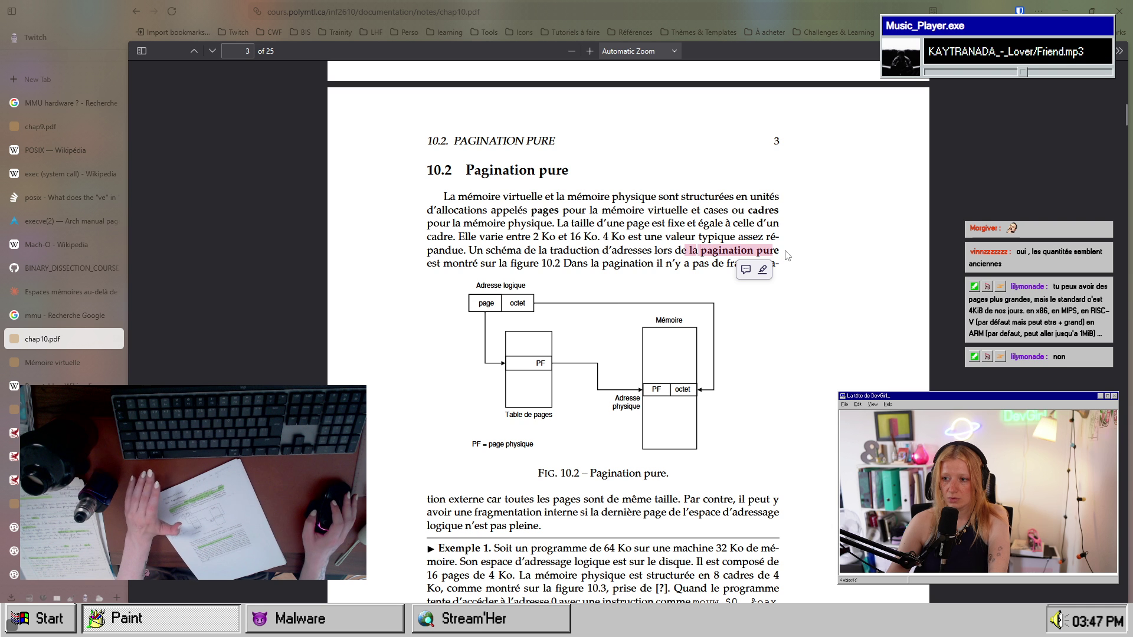
pyautogui.click(776, 252)
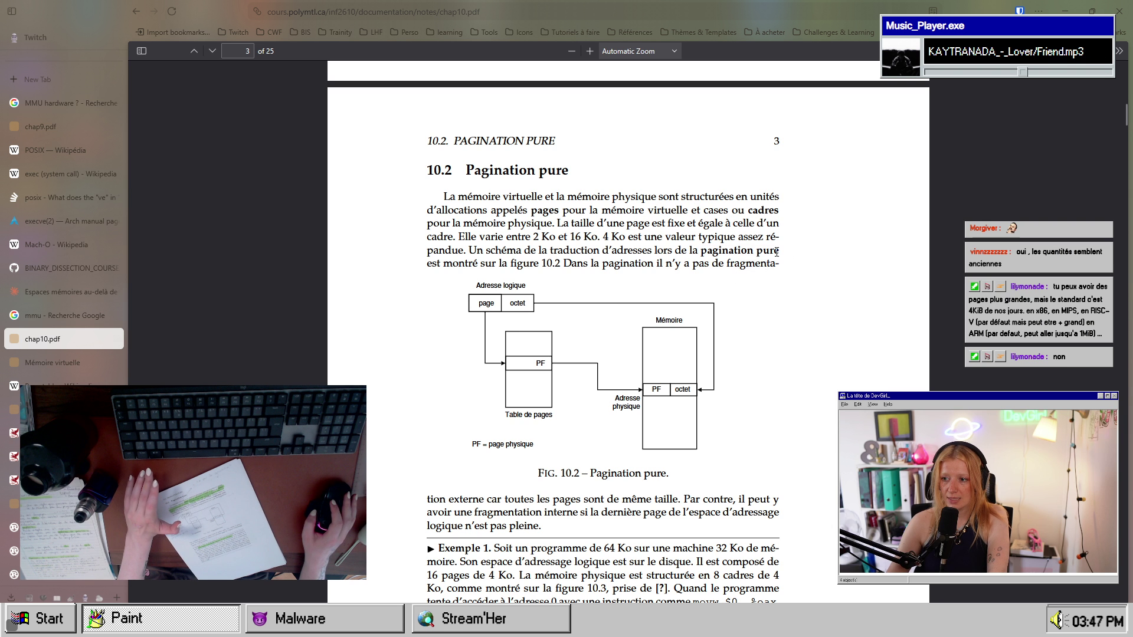
pyautogui.doubleClick(703, 252)
pyautogui.click(700, 252)
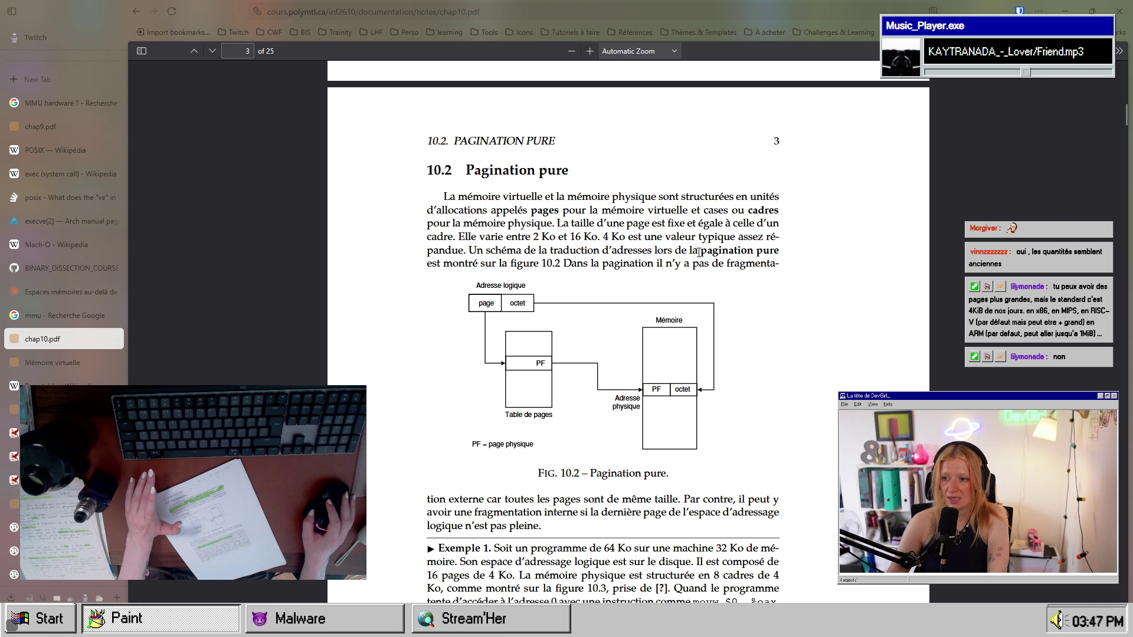
pyautogui.moveTo(701, 252); pyautogui.dragTo(778, 246)
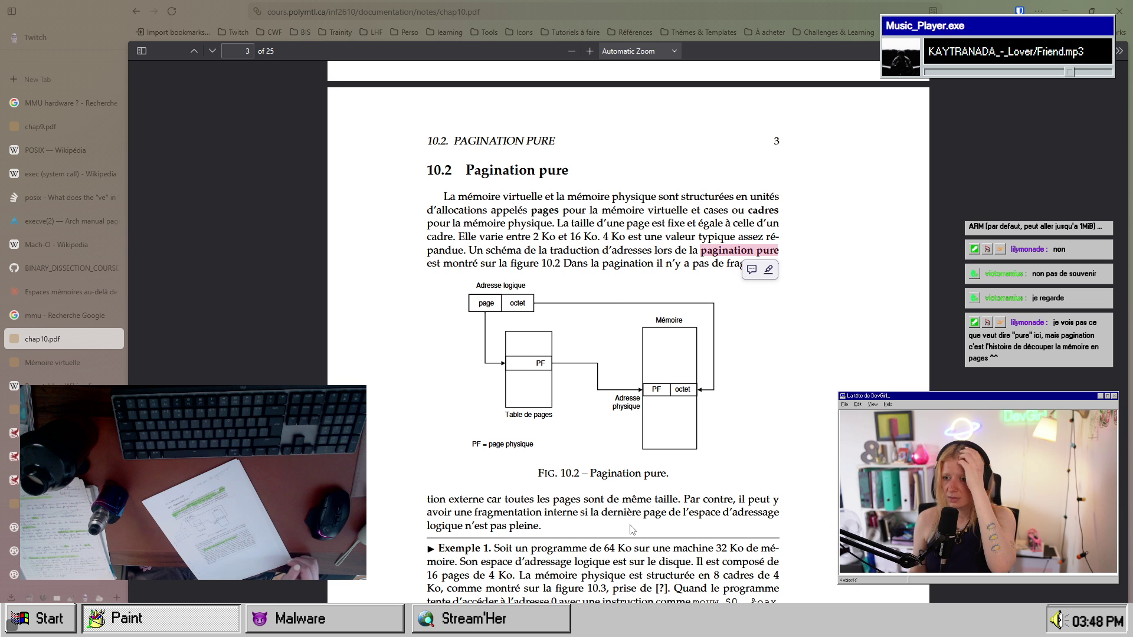
pyautogui.click(675, 256)
pyautogui.scroll(-2, 643, 277)
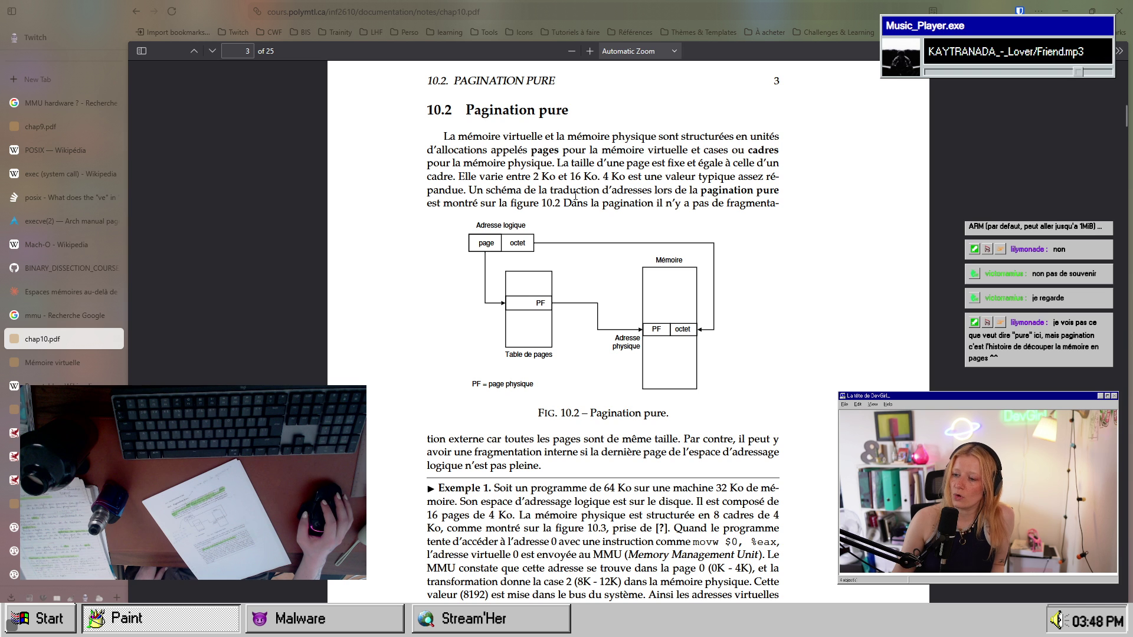
pyautogui.moveTo(576, 196); pyautogui.dragTo(711, 190)
pyautogui.click(695, 210)
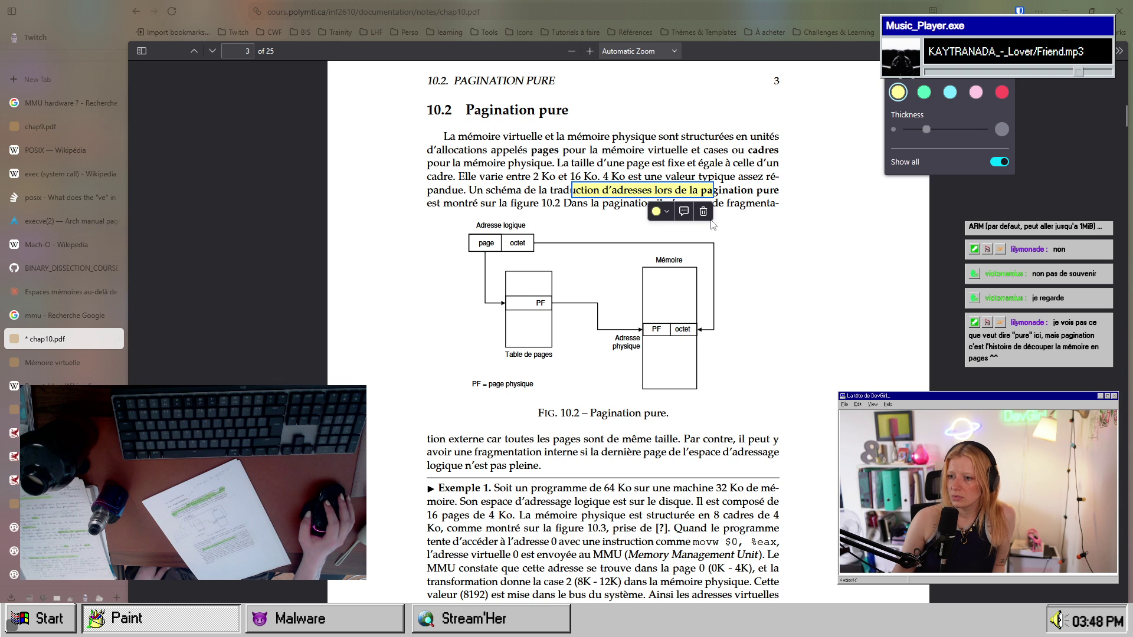
pyautogui.click(703, 211)
pyautogui.press('Escape')
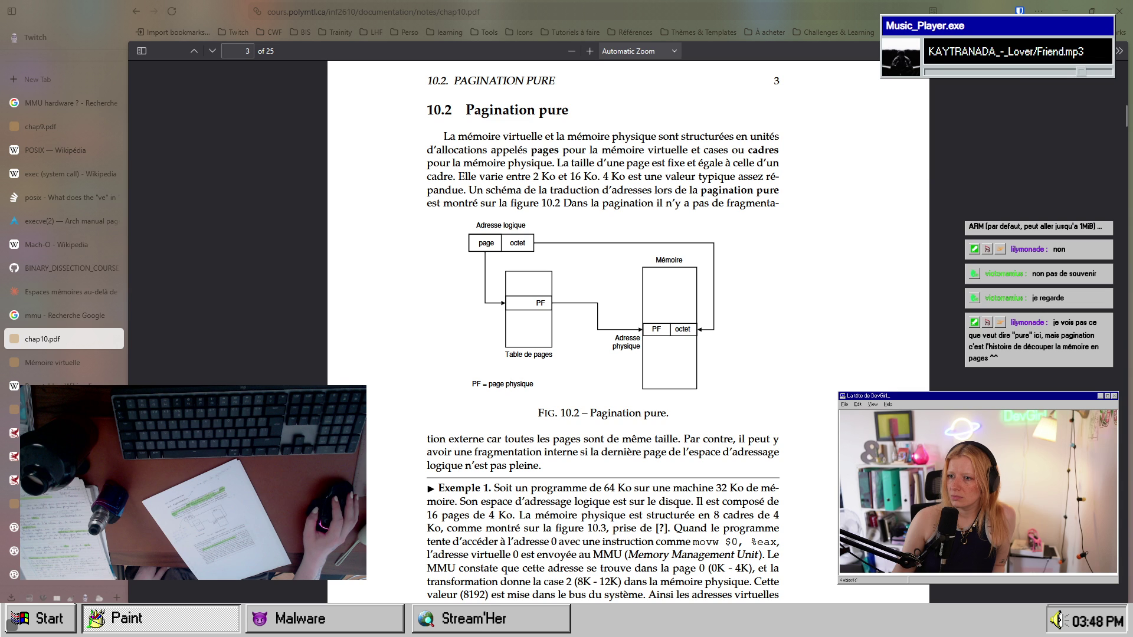
pyautogui.moveTo(636, 214)
pyautogui.mouseDown()
pyautogui.moveTo(803, 203)
pyautogui.moveTo(781, 225)
pyautogui.mouseUp()
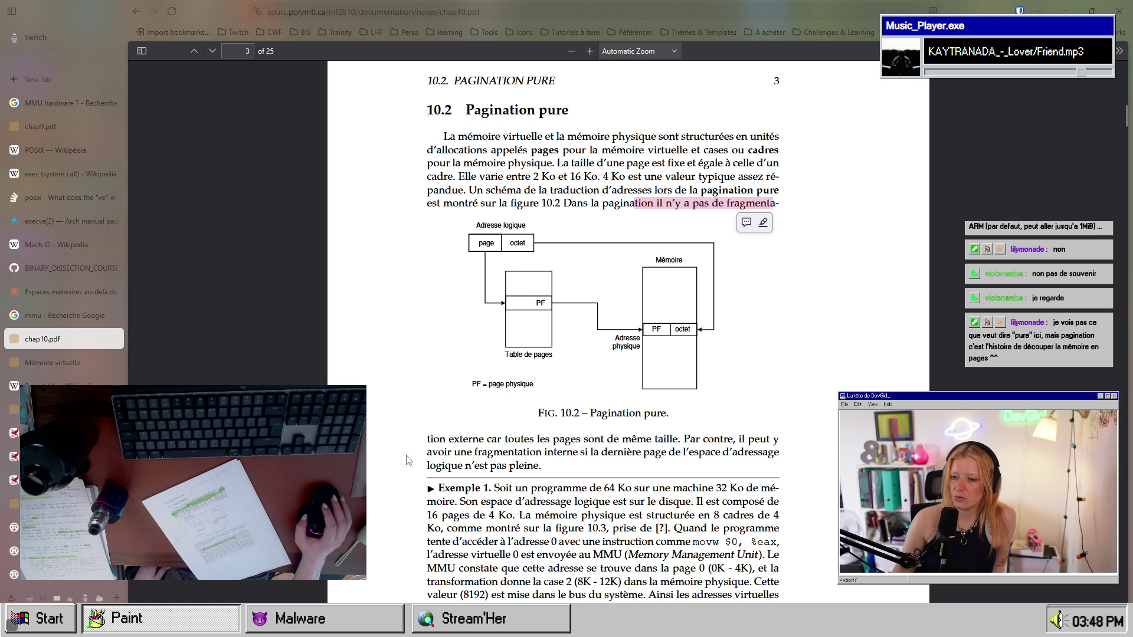
pyautogui.moveTo(416, 439)
pyautogui.mouseDown()
pyautogui.moveTo(686, 436)
pyautogui.moveTo(684, 456)
pyautogui.mouseUp()
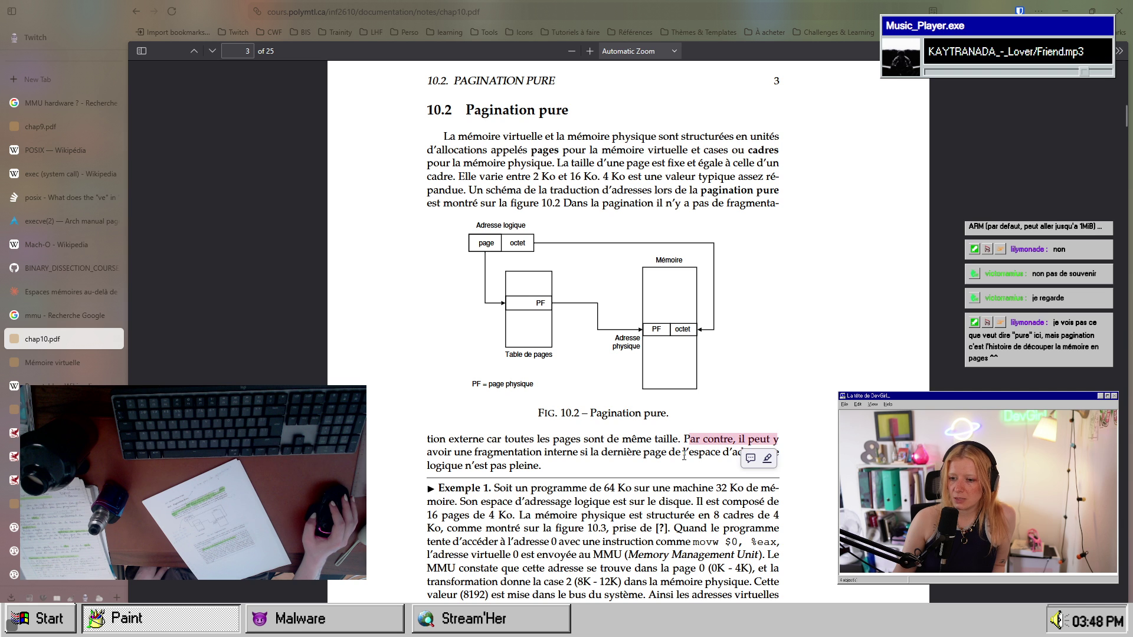
pyautogui.moveTo(454, 449)
pyautogui.mouseDown()
pyautogui.moveTo(684, 443)
pyautogui.moveTo(781, 459)
pyautogui.mouseUp()
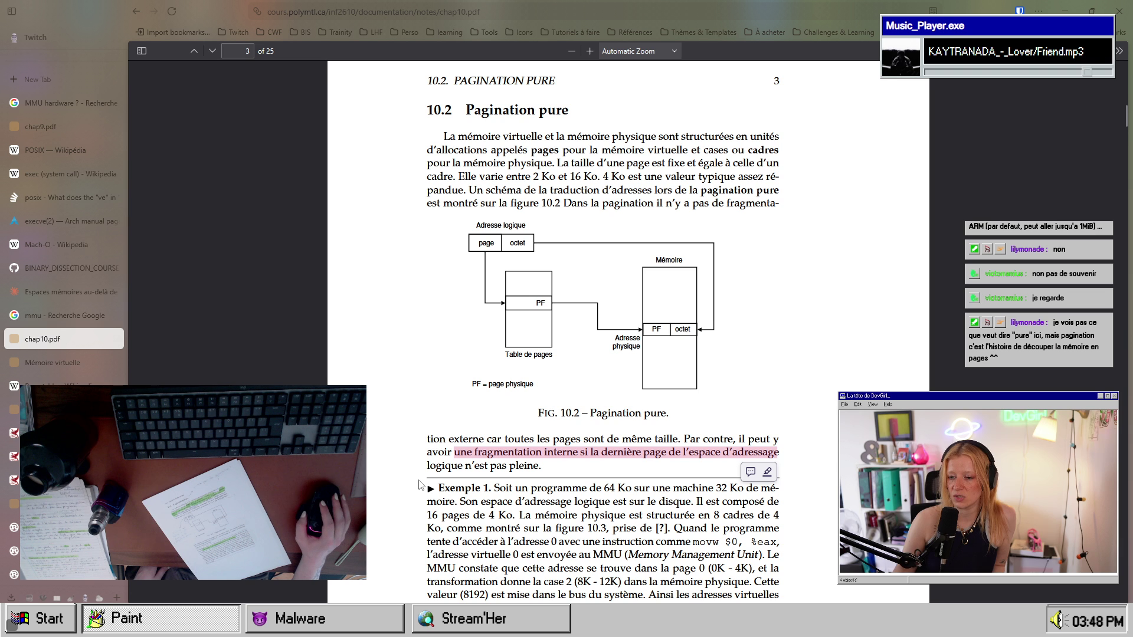
pyautogui.moveTo(427, 465); pyautogui.dragTo(539, 466)
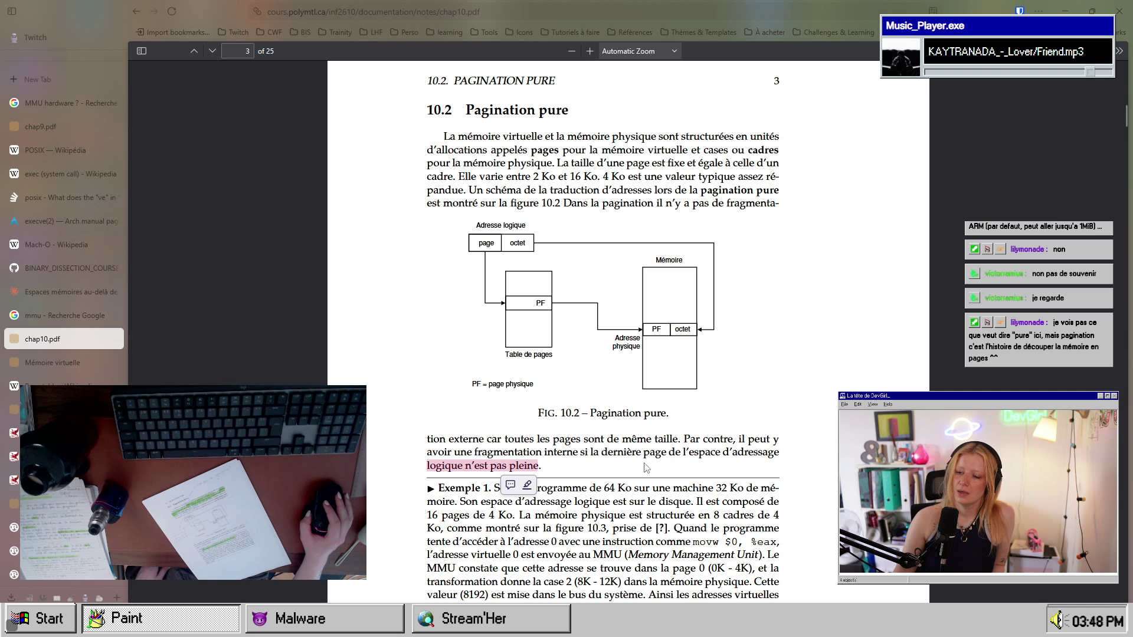
pyautogui.click(637, 450)
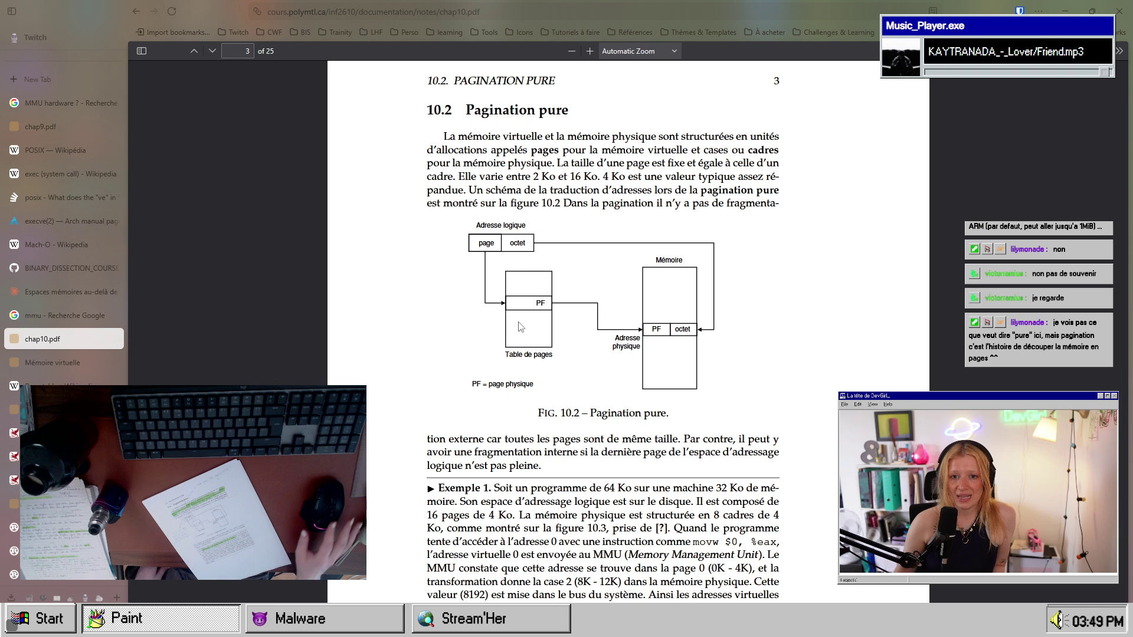
pyautogui.click(69, 133)
# - Autoscroll to the start of chap9.pdf, select the chapter title, then clear the selection
pyautogui.middleClick(748, 409)
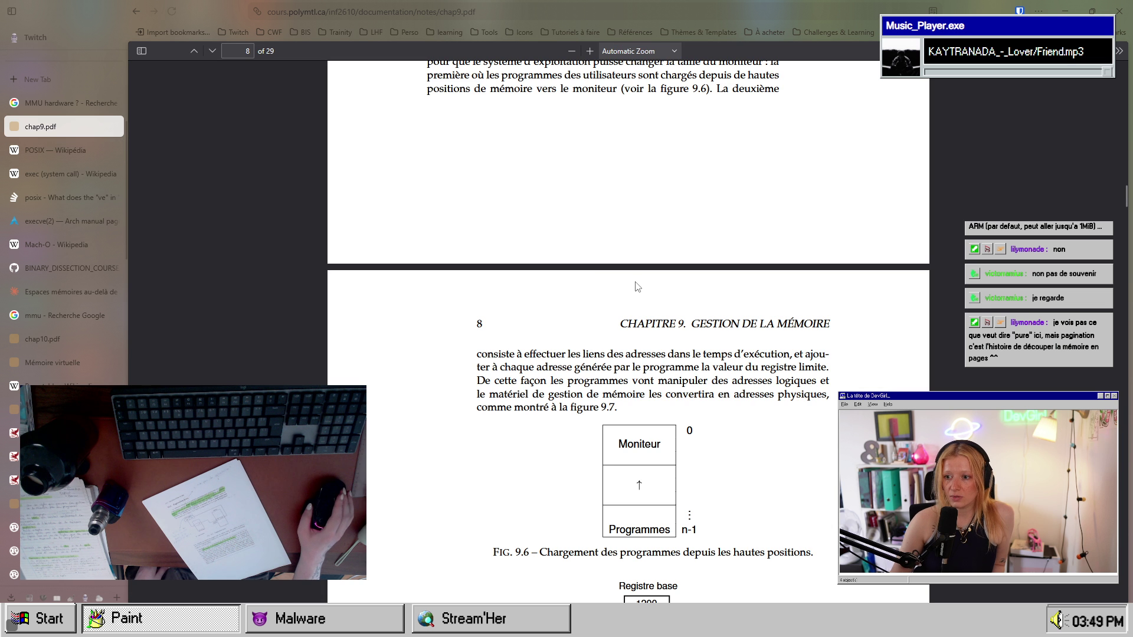
pyautogui.middleClick(766, 99)
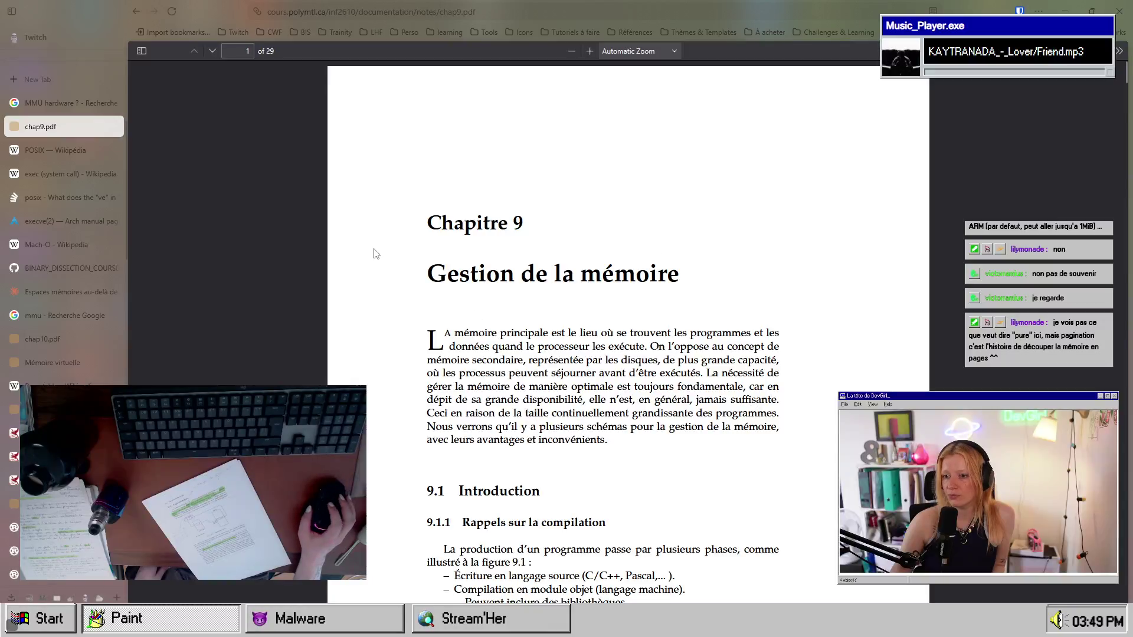
pyautogui.scroll(-3, 563, 314)
pyautogui.scroll(1, 531, 235)
pyautogui.moveTo(447, 155); pyautogui.dragTo(665, 155)
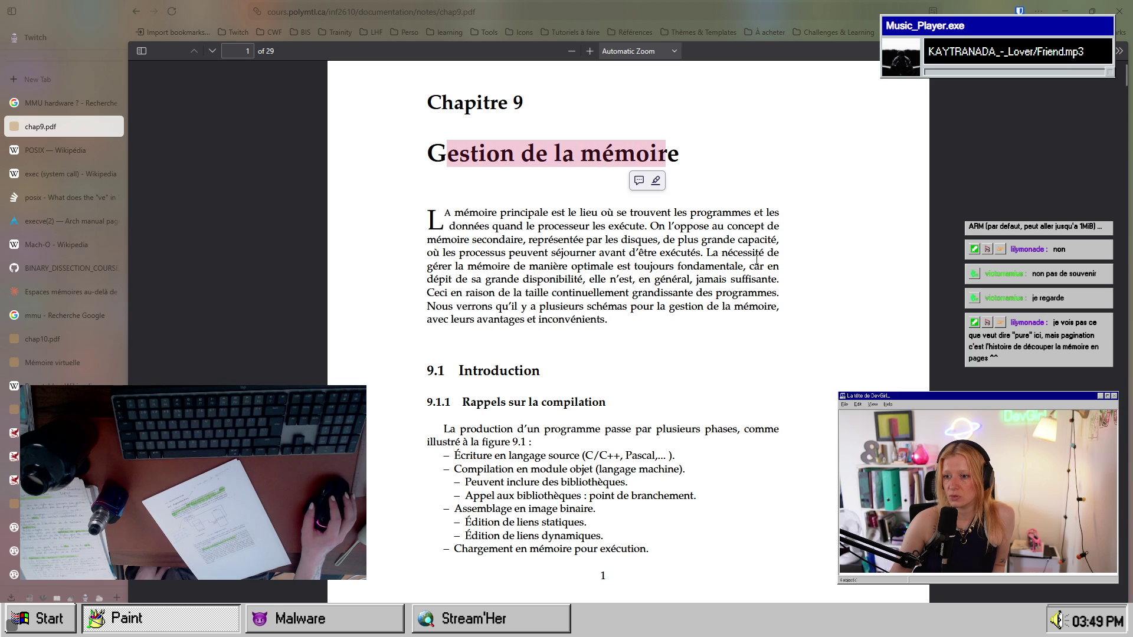
pyautogui.click(699, 403)
# - Skim chap9.pdf through the fixed-partition pages, then return to the chap10.pdf tab
pyautogui.scroll(-15, 678, 383)
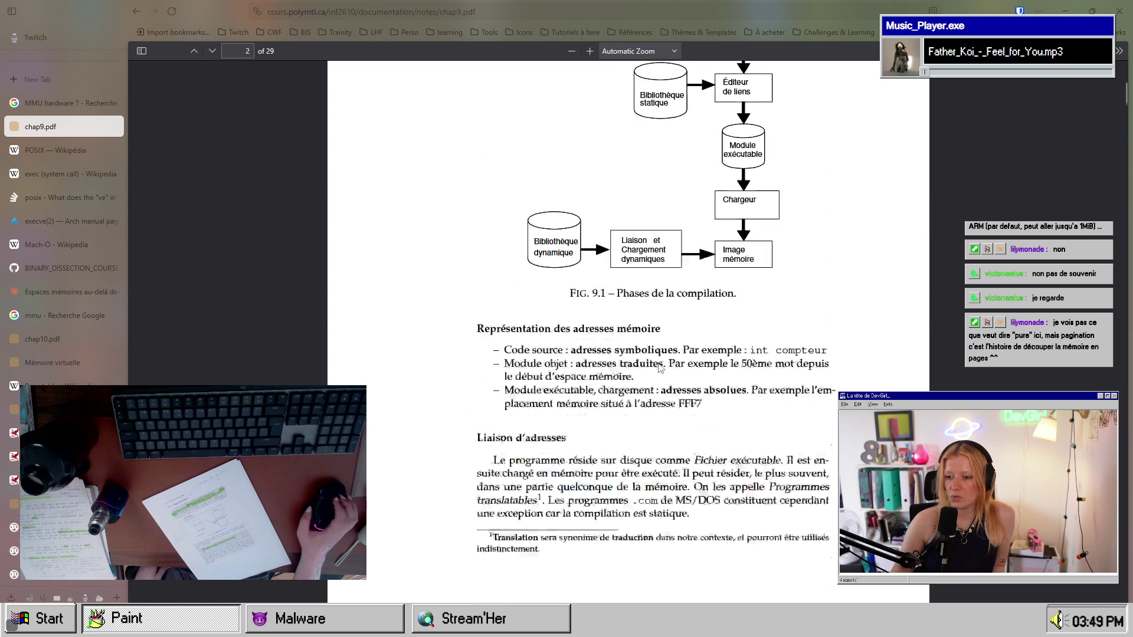
pyautogui.scroll(-15, 659, 367)
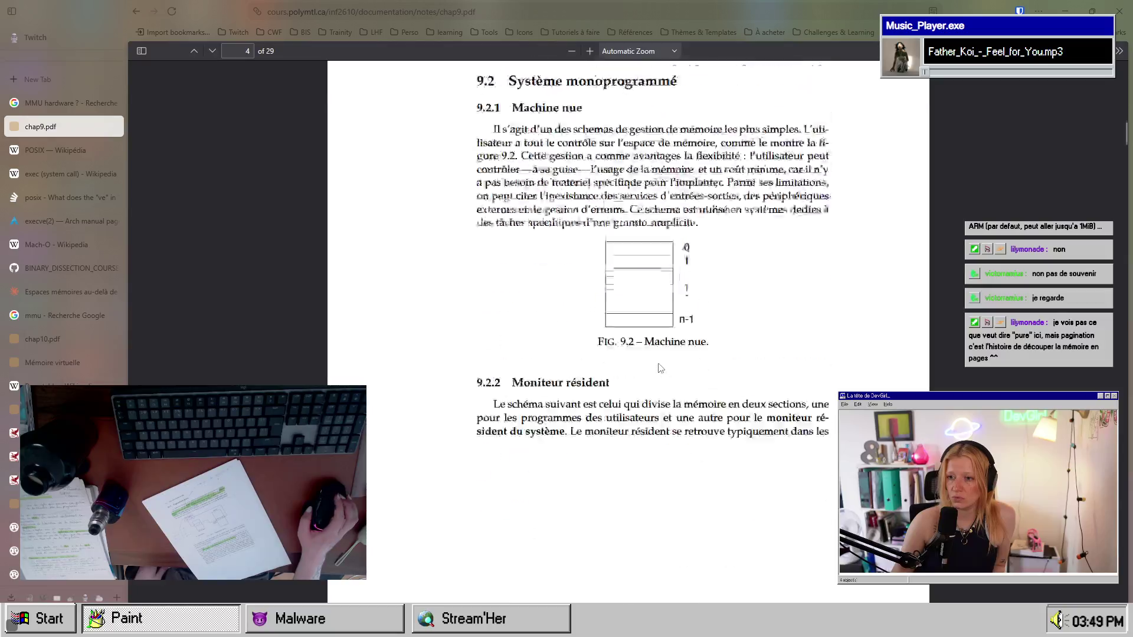
pyautogui.scroll(-20, 659, 368)
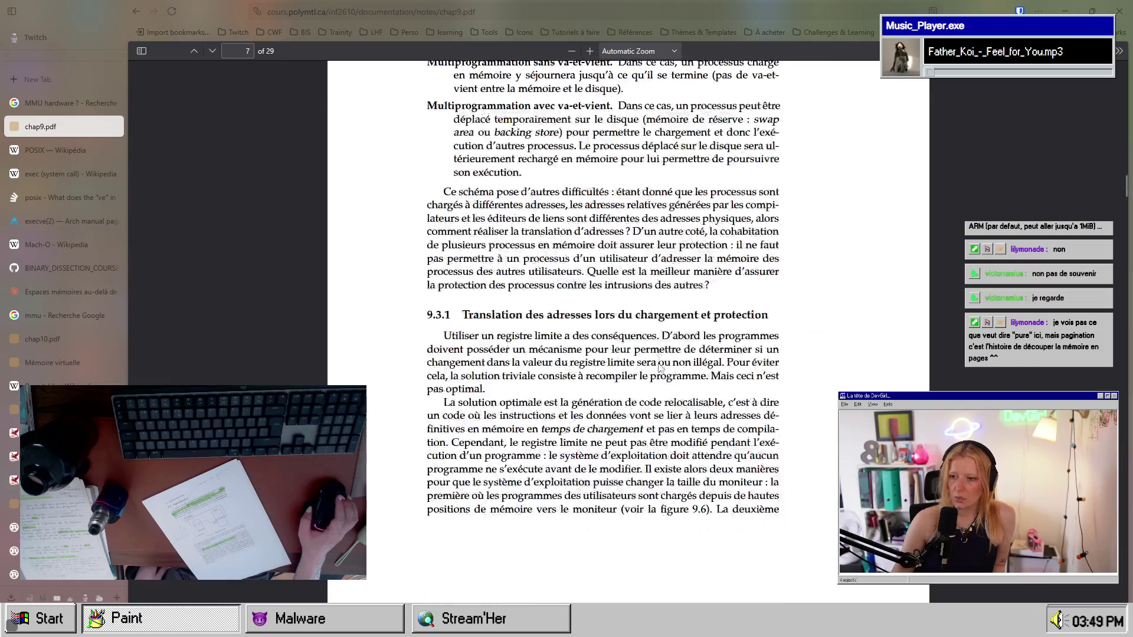
pyautogui.scroll(-6, 660, 367)
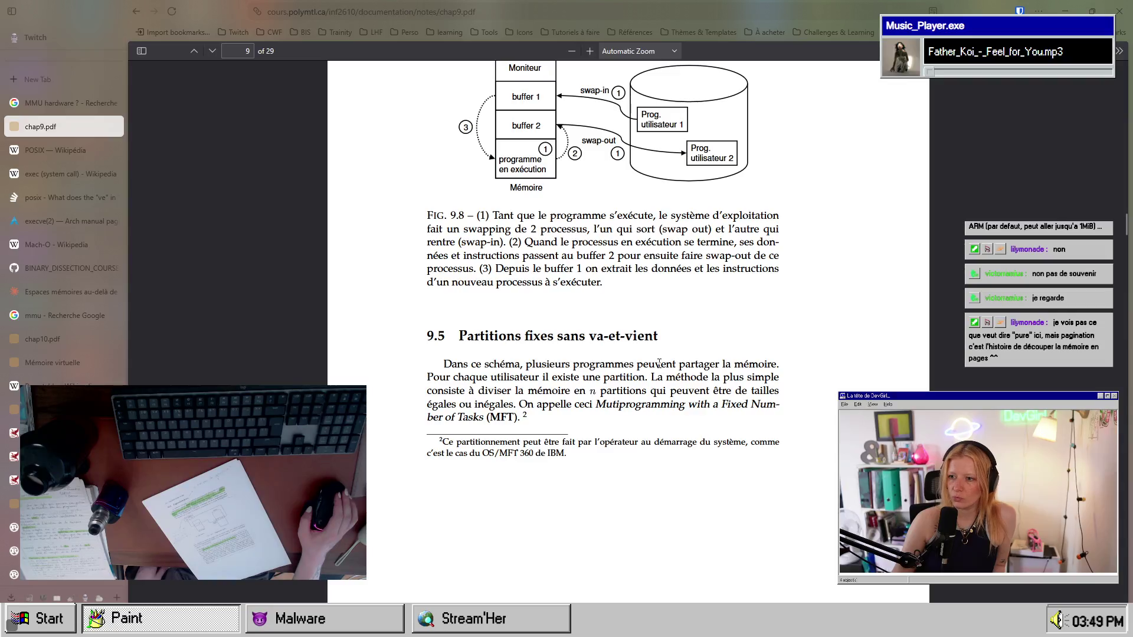
pyautogui.scroll(-20, 659, 364)
pyautogui.scroll(15, 659, 367)
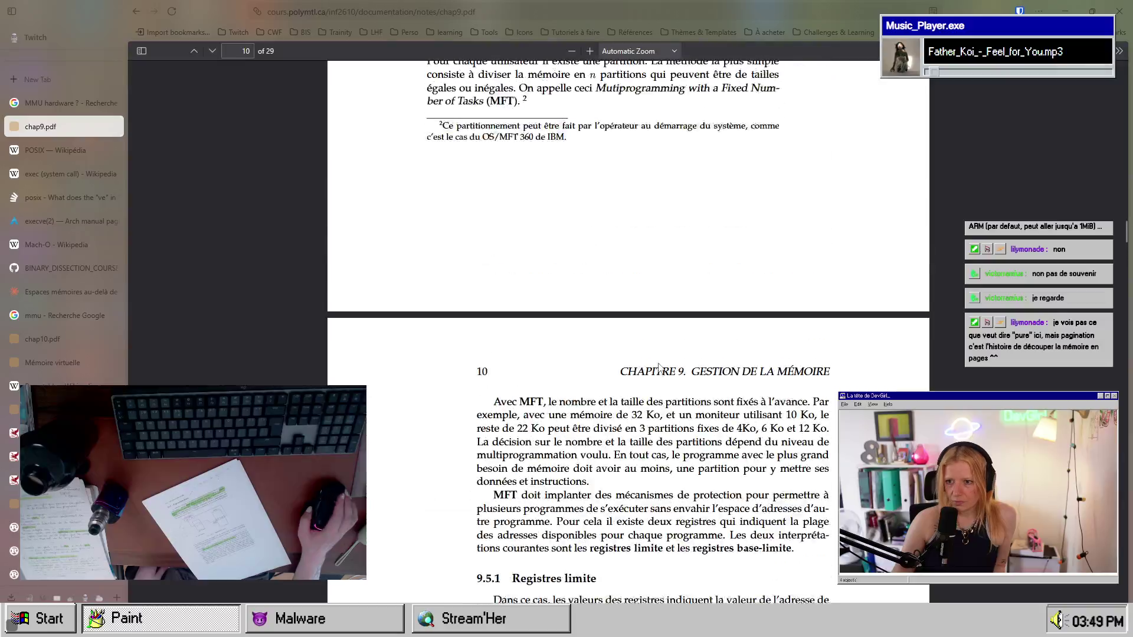
pyautogui.scroll(7, 659, 367)
pyautogui.scroll(-11, 659, 367)
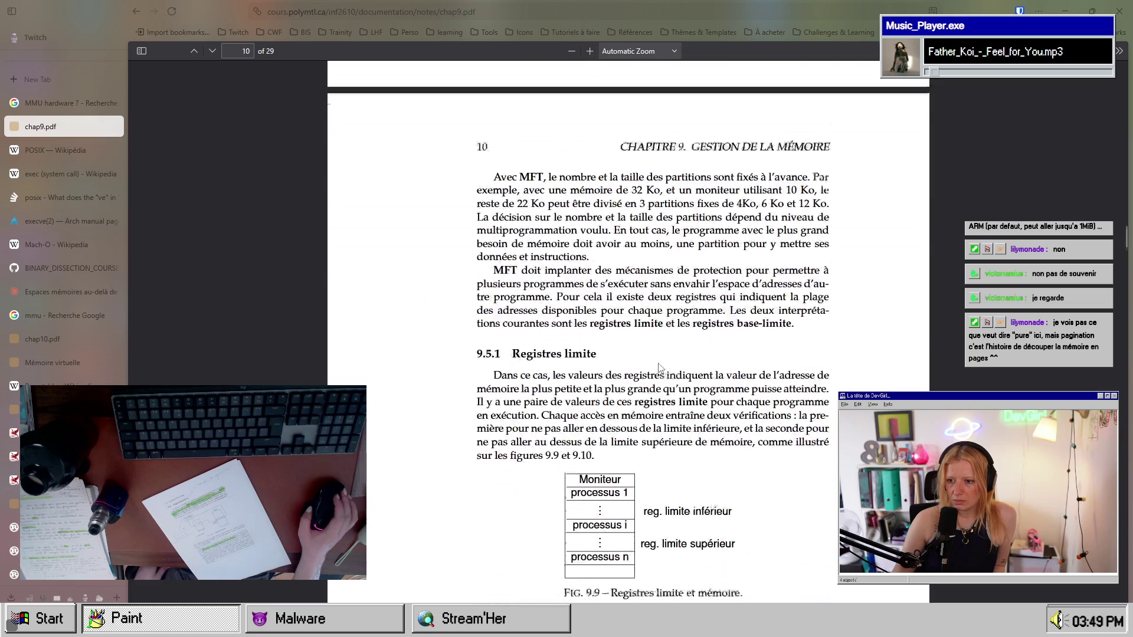
pyautogui.scroll(-10, 660, 367)
pyautogui.scroll(-8, 796, 421)
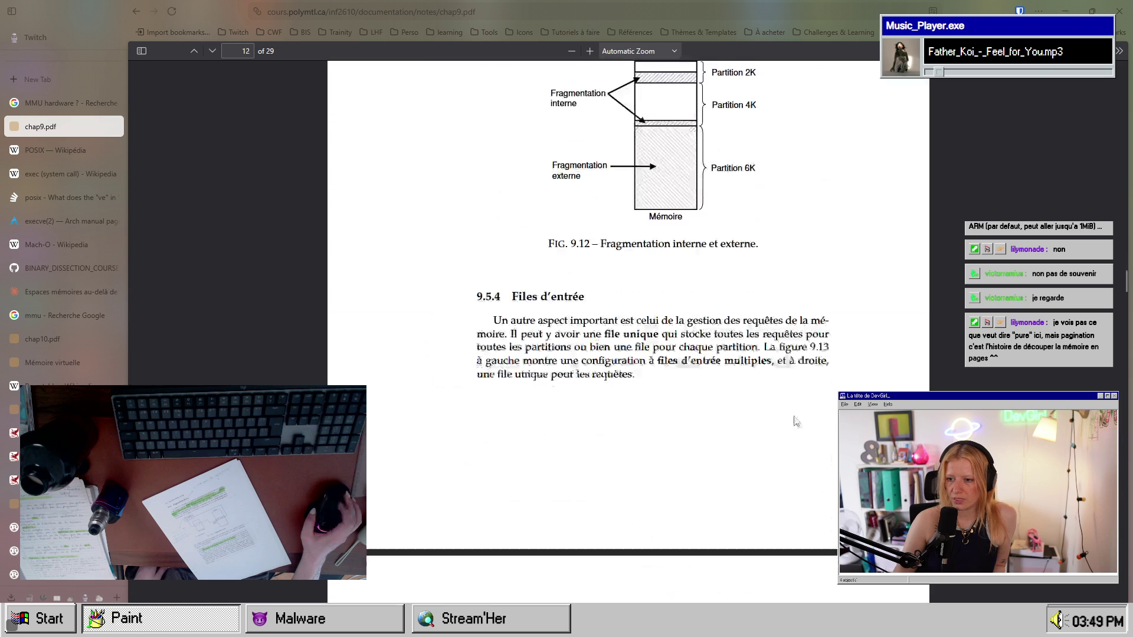
pyautogui.scroll(-15, 796, 420)
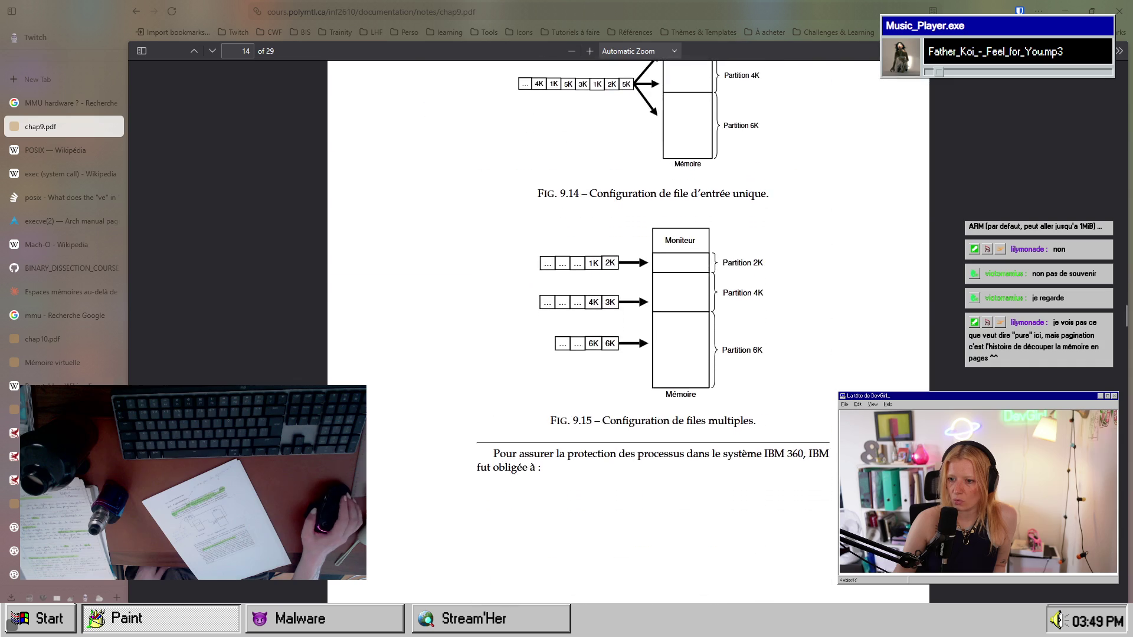
pyautogui.scroll(20, 634, 441)
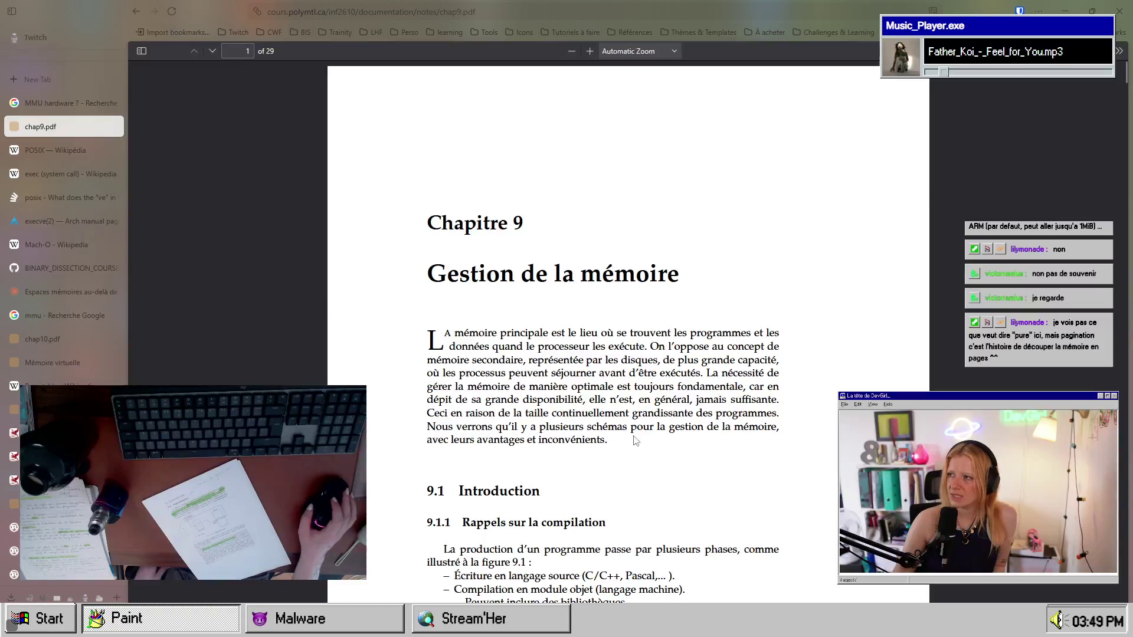
pyautogui.click(66, 339)
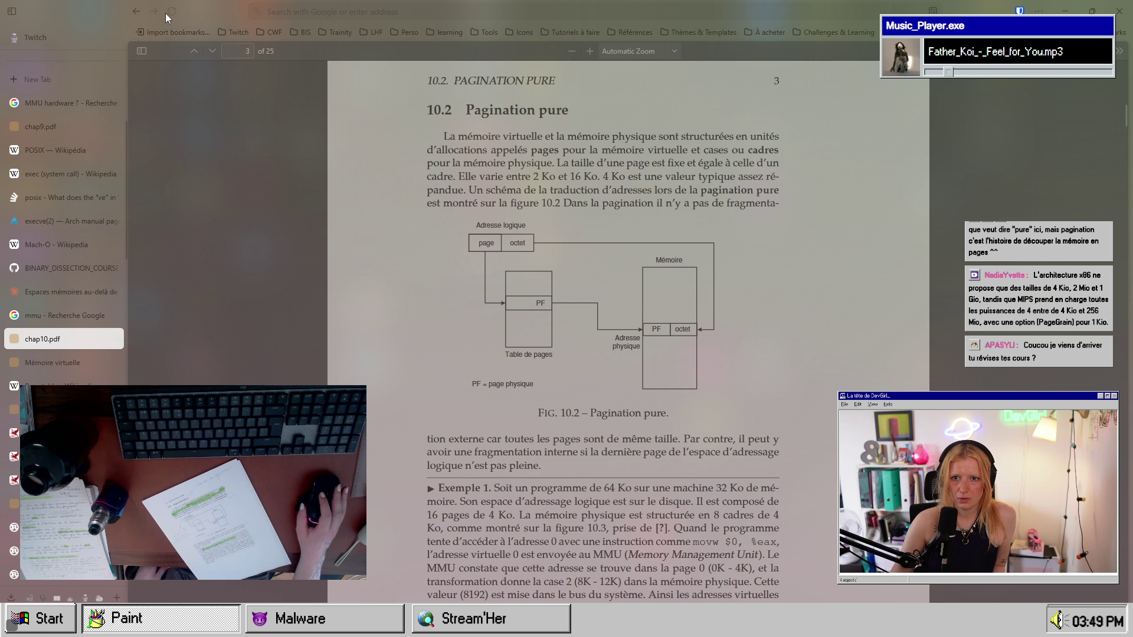
# - Look through the open tabs and close the mmu Google search tab
pyautogui.click(66, 237)
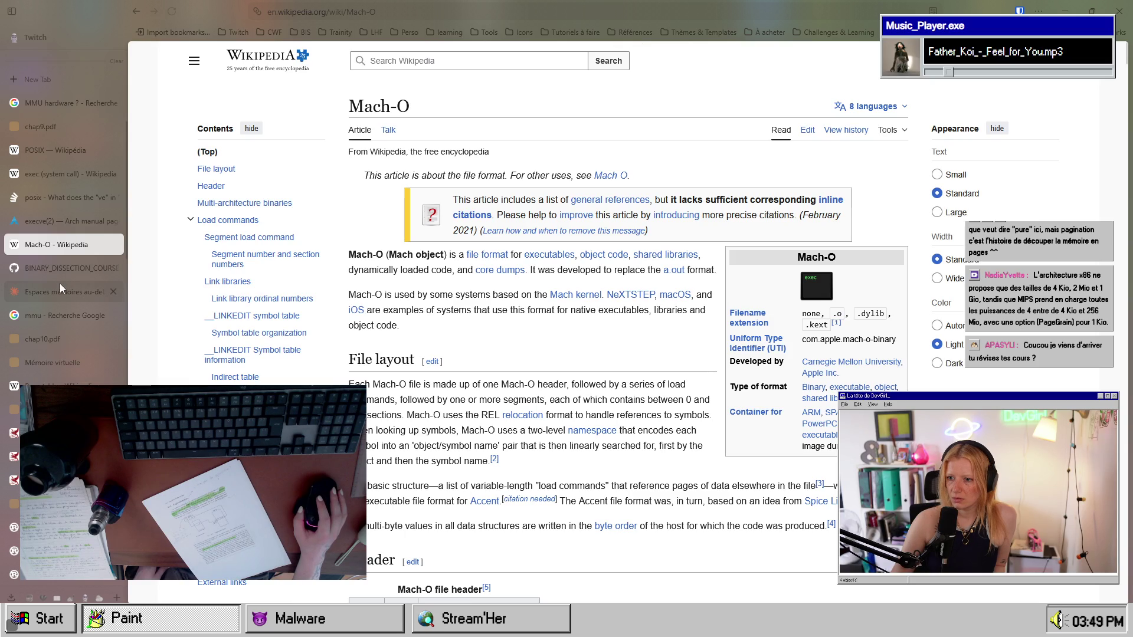
pyautogui.click(61, 289)
pyautogui.click(73, 340)
pyautogui.click(80, 318)
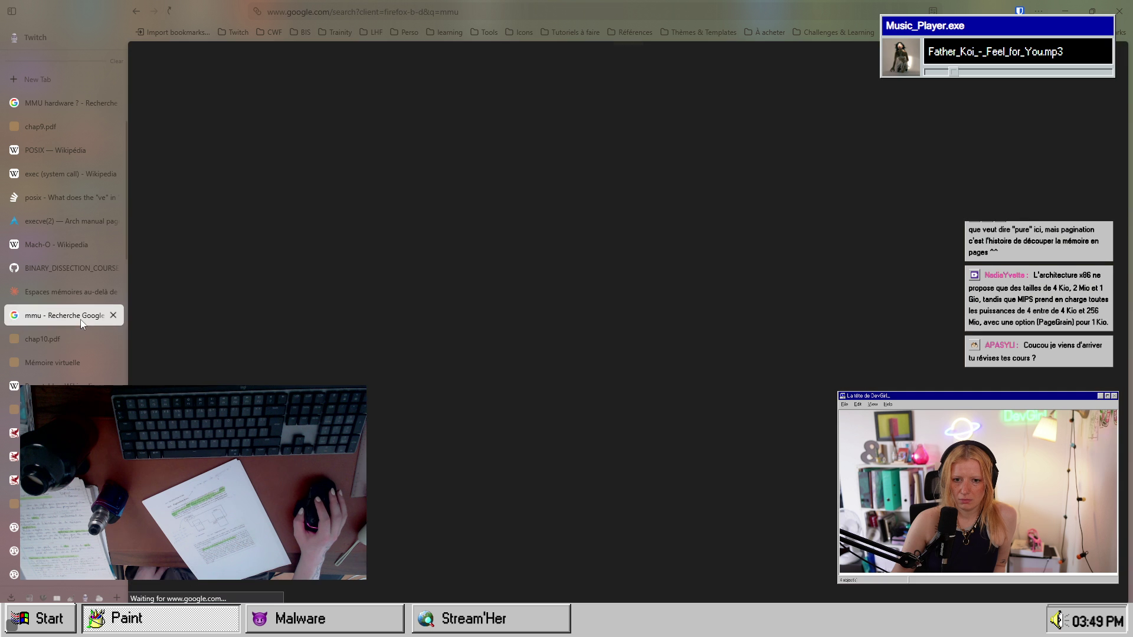
pyautogui.click(77, 336)
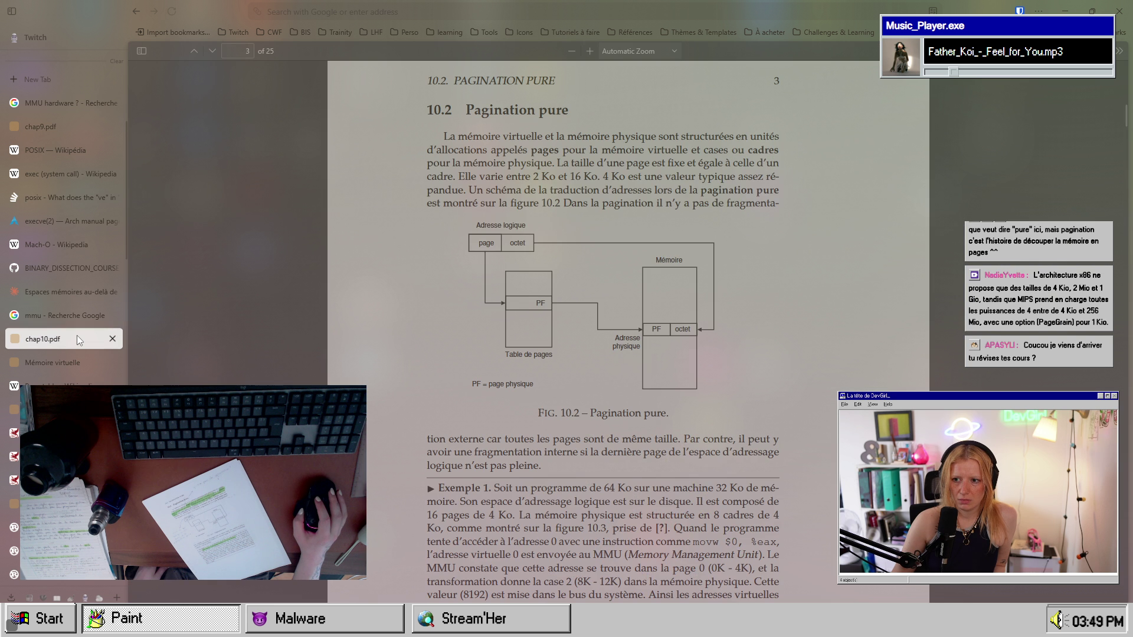
pyautogui.click(119, 317)
# - Reopen chap10.pdf in a new tab from its copied address and close the duplicate tab
pyautogui.hotkey('ctrl', 't')
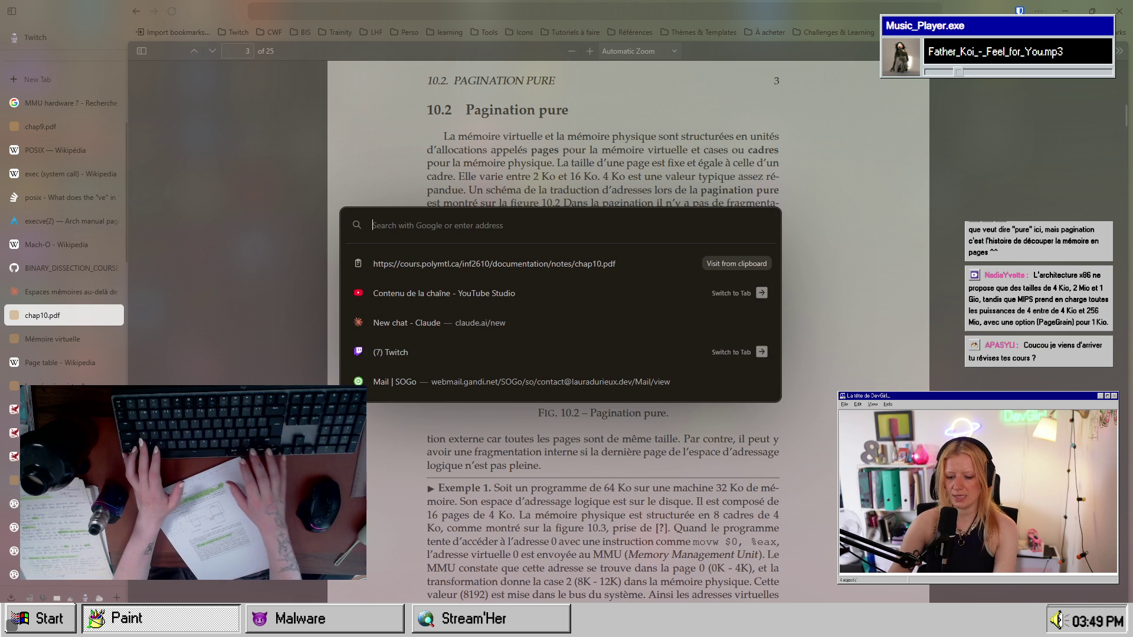
pyautogui.click(493, 270)
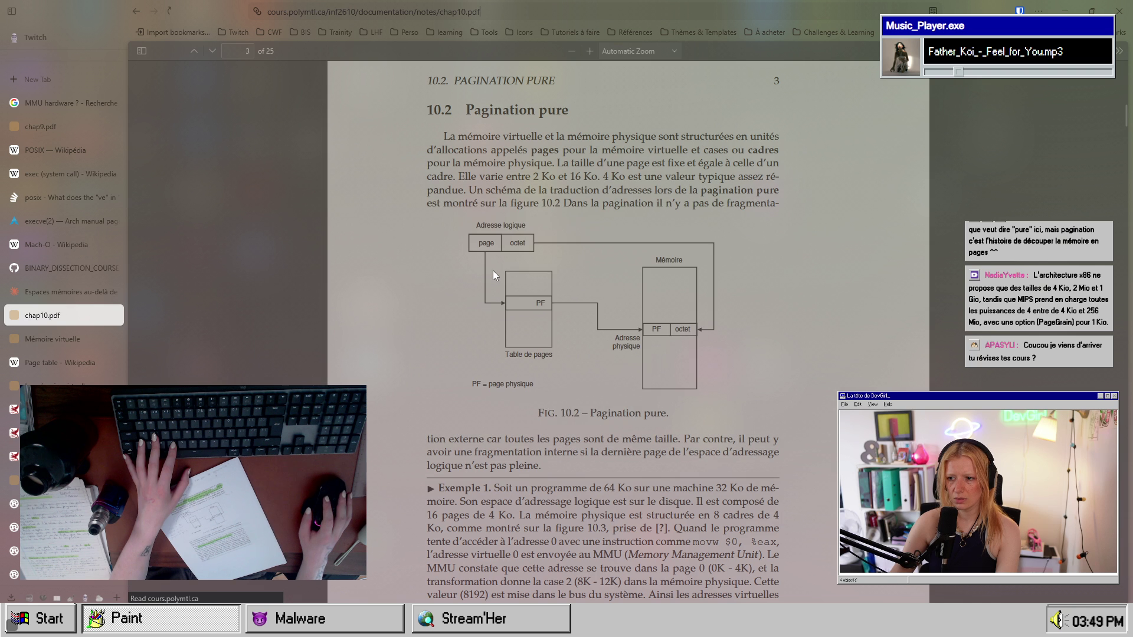
pyautogui.hotkey('ctrl', 'l')
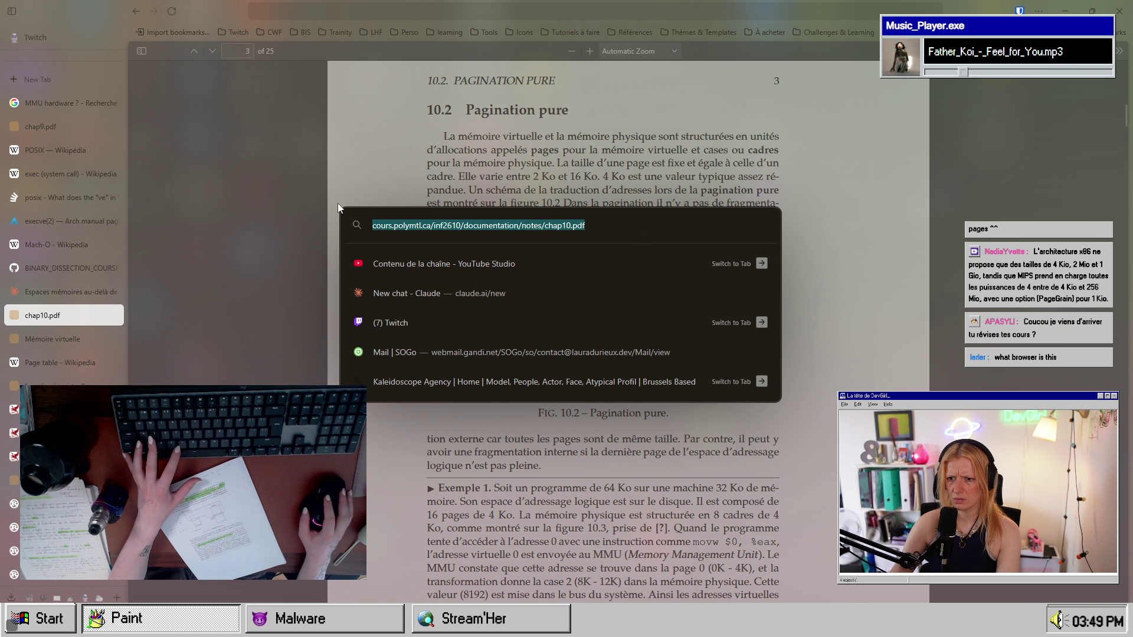
pyautogui.press('Escape')
pyautogui.hotkey('ctrl', 't')
pyautogui.write('https://cours.polymtl.ca/inf2610/documentation/notes/chap10.pdf')
pyautogui.press('Return')
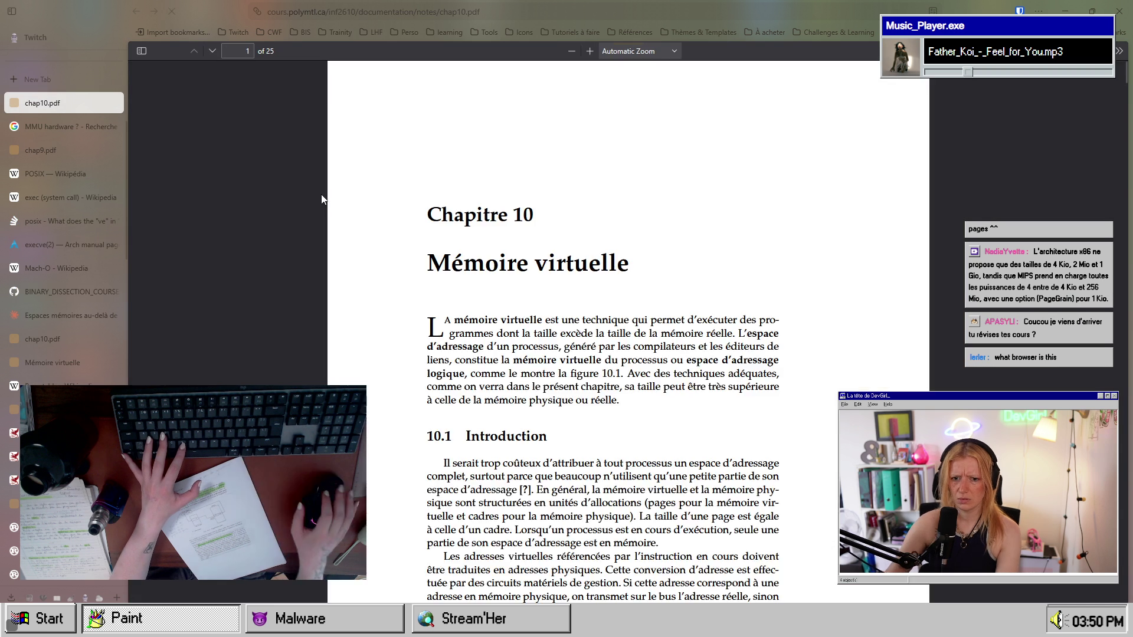
pyautogui.click(111, 339)
# - Scroll down to Figure 10.4 and back up through chap10.pdf
pyautogui.scroll(-4, 601, 328)
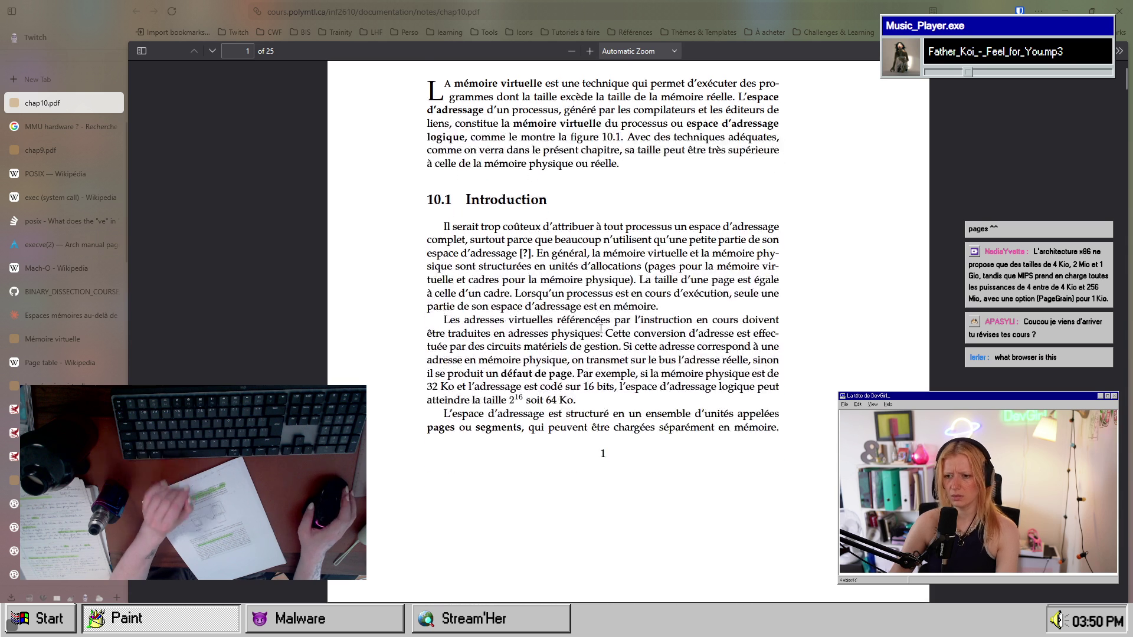
pyautogui.scroll(-20, 600, 328)
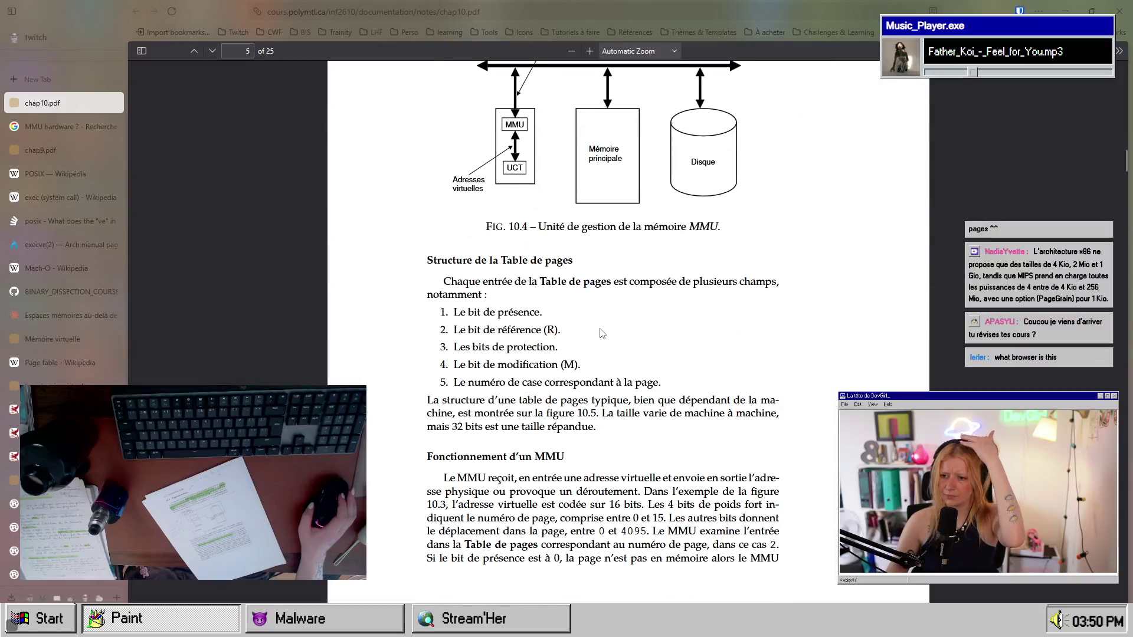
pyautogui.scroll(8, 600, 333)
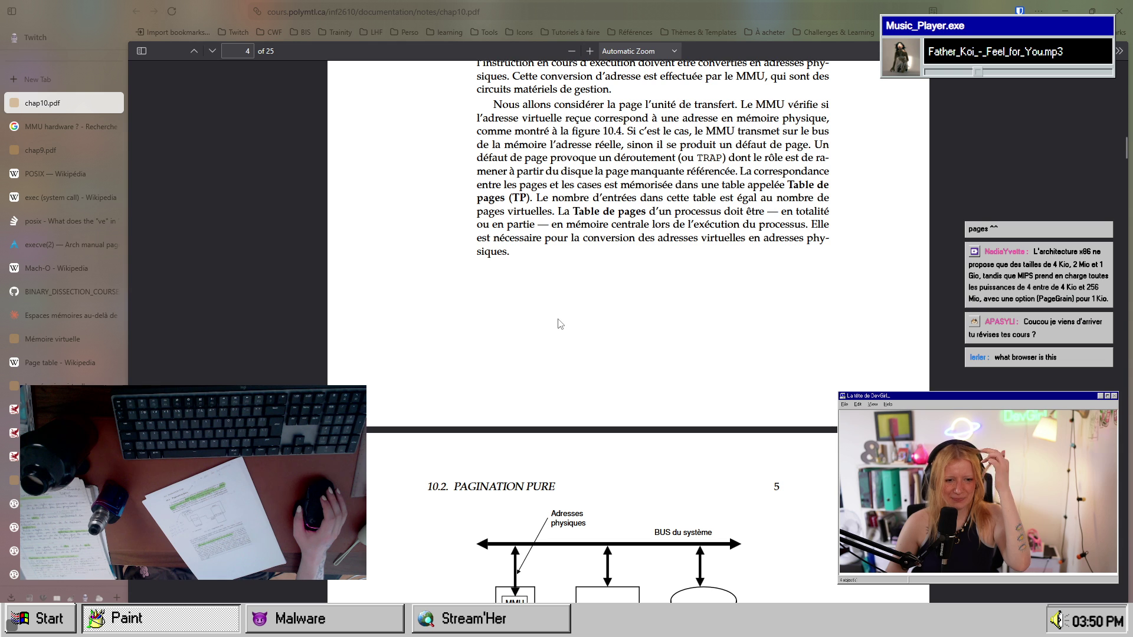
pyautogui.scroll(7, 560, 323)
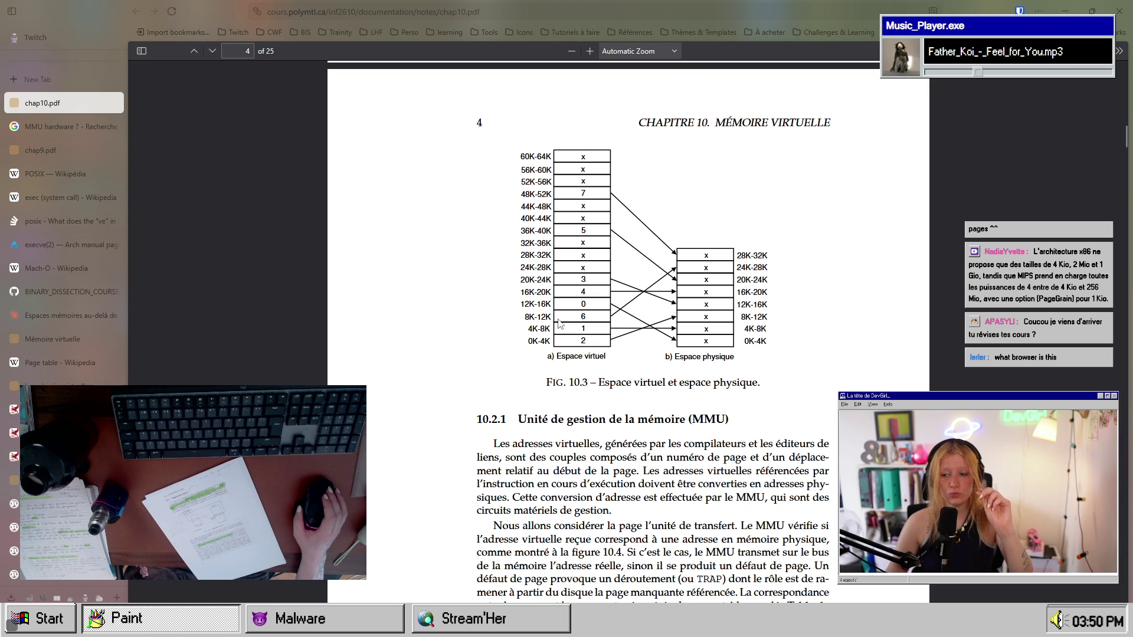
pyautogui.scroll(5, 564, 326)
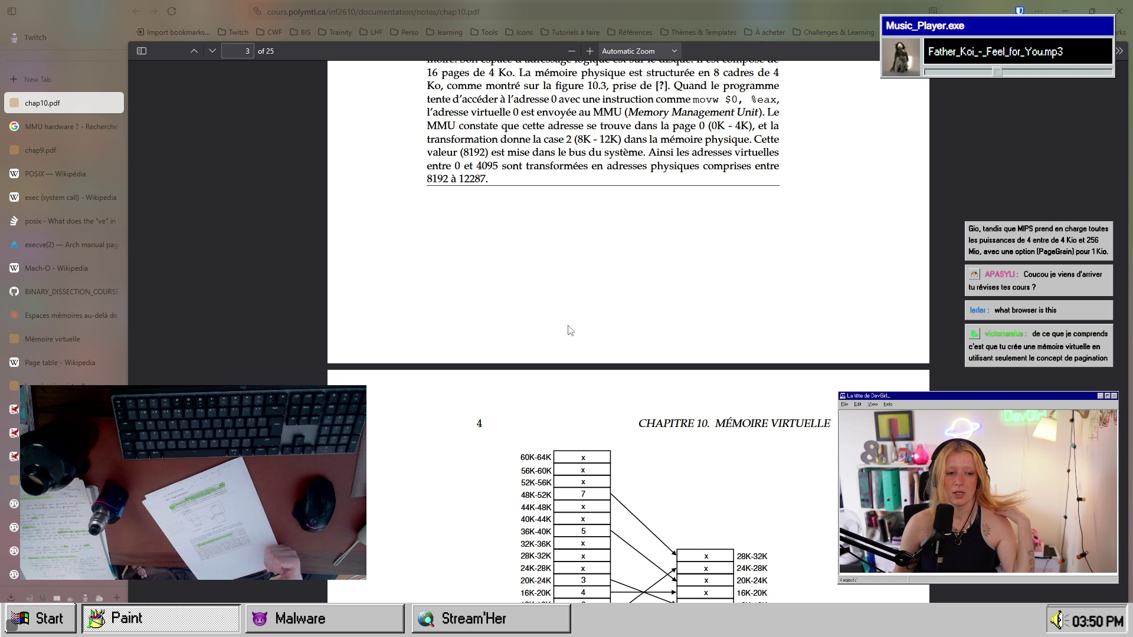
pyautogui.scroll(3, 614, 341)
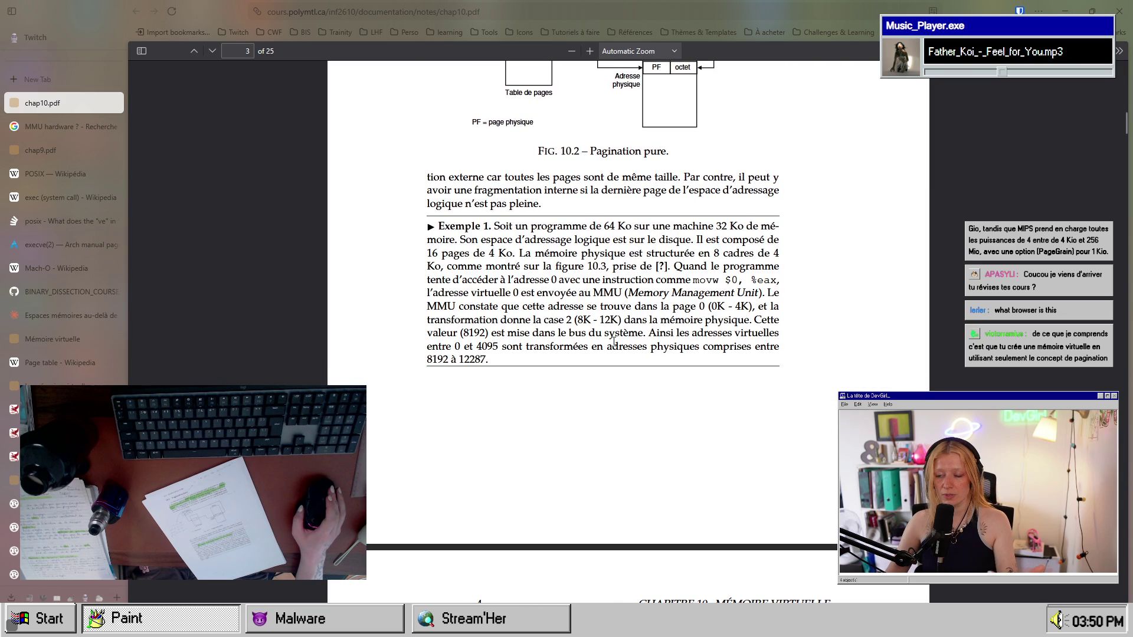
pyautogui.scroll(3, 614, 341)
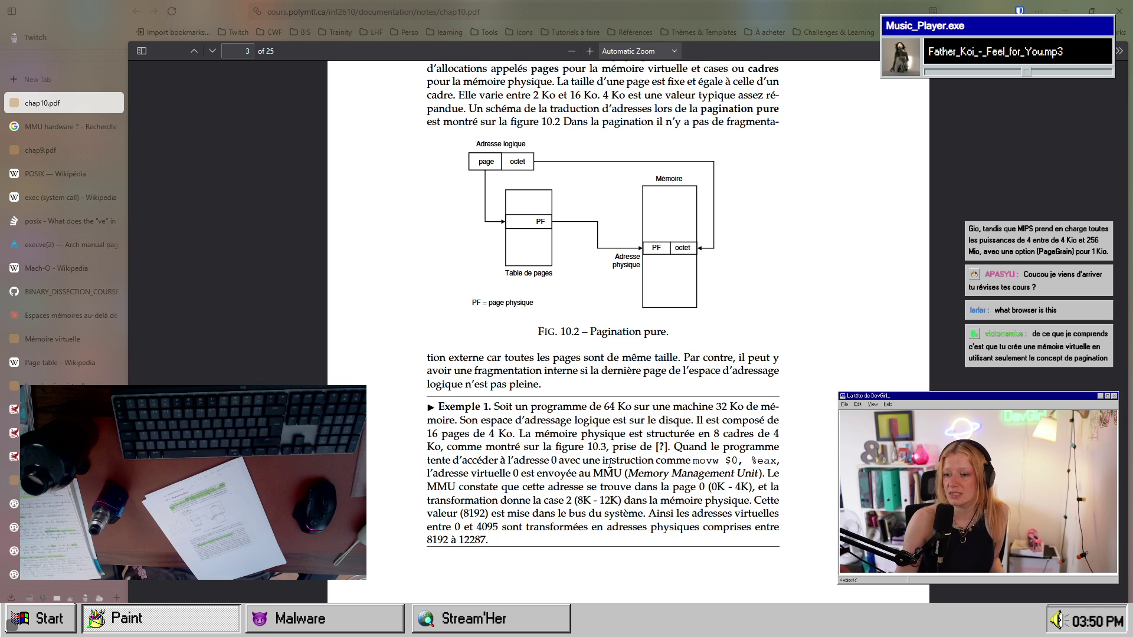
pyautogui.scroll(2, 570, 155)
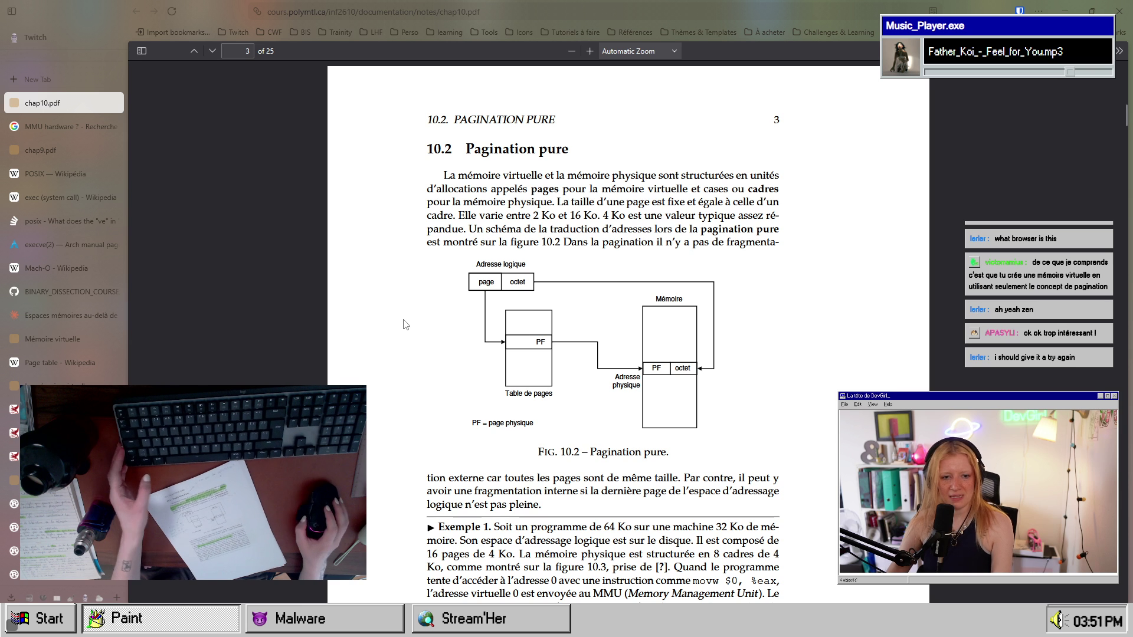
# - Search the web for 'MIPS' in a new tab and open the French Wikipédia 'Architecture MIPS' article
pyautogui.hotkey('ctrl', 't')
pyautogui.write('MIPS')
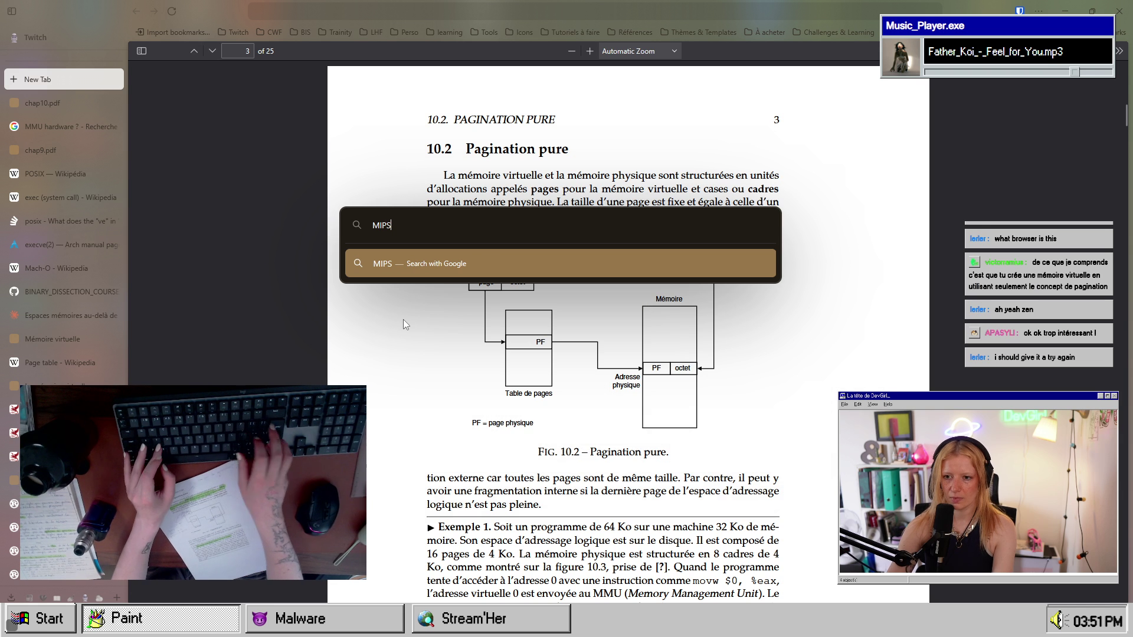
pyautogui.press('Return')
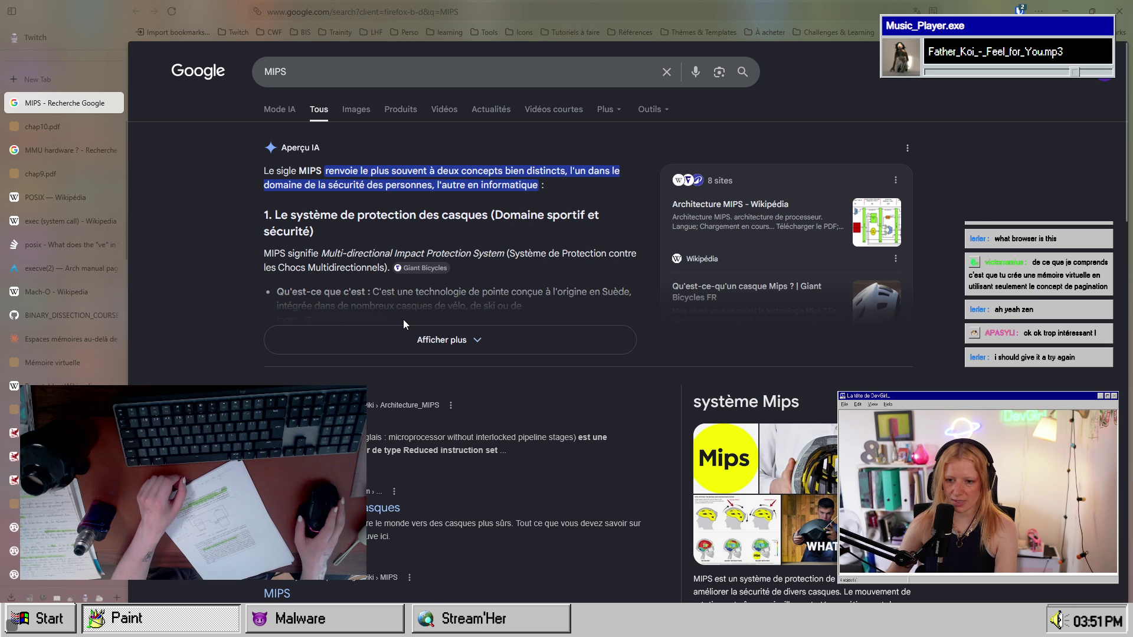
pyautogui.scroll(-1, 402, 319)
pyautogui.click(313, 361)
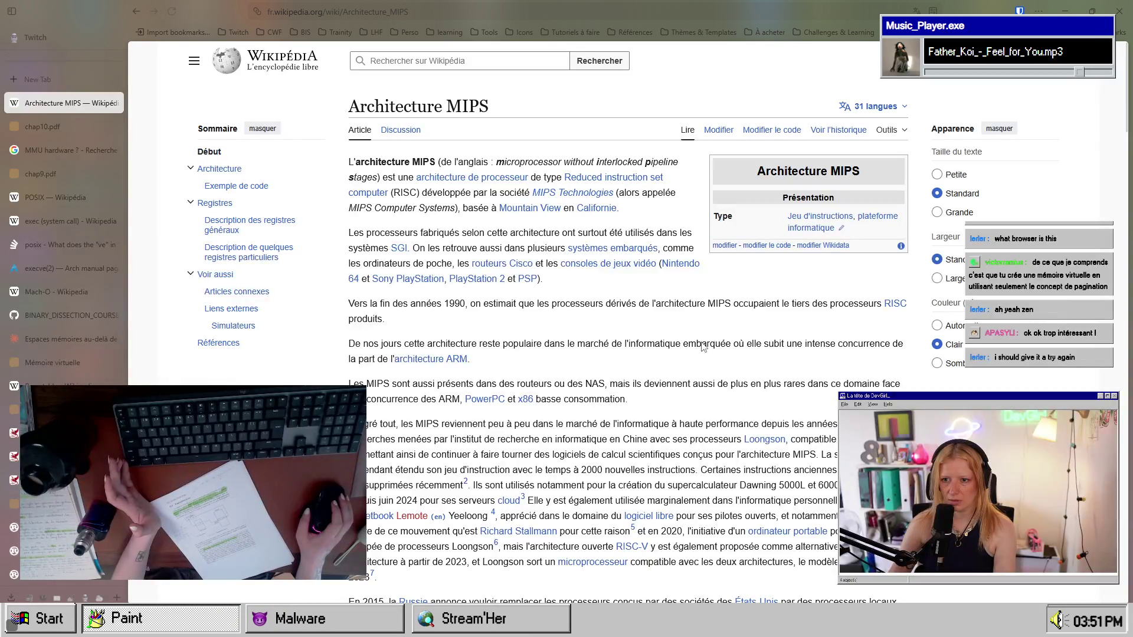
pyautogui.moveTo(586, 163); pyautogui.dragTo(667, 163)
pyautogui.click(378, 180)
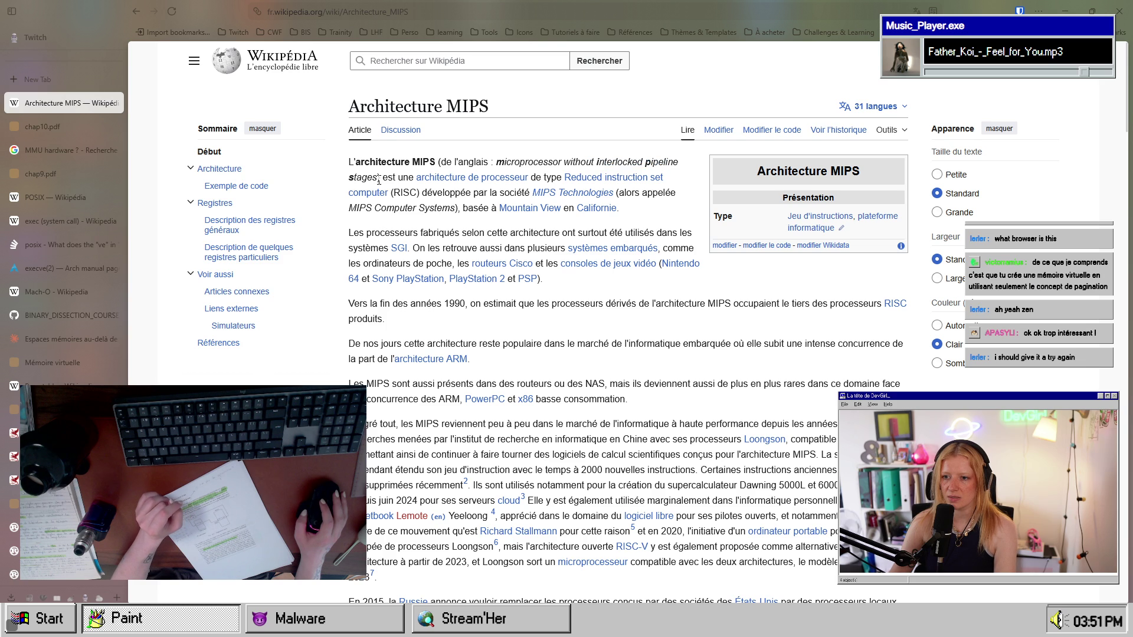
pyautogui.moveTo(396, 177); pyautogui.dragTo(552, 180)
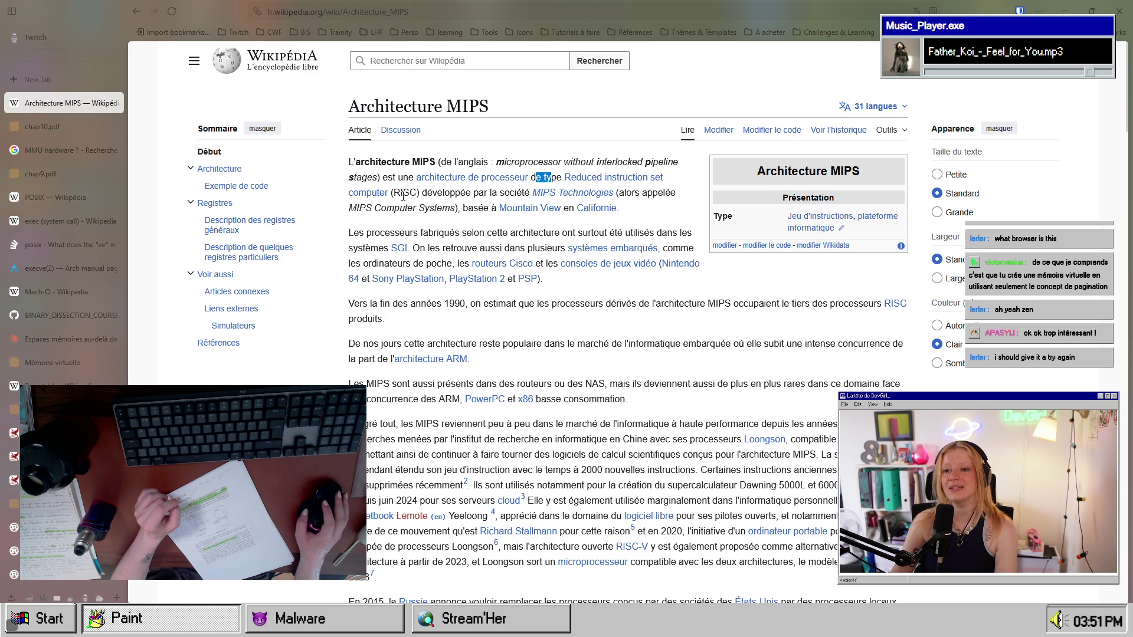
pyautogui.moveTo(403, 195); pyautogui.dragTo(417, 194)
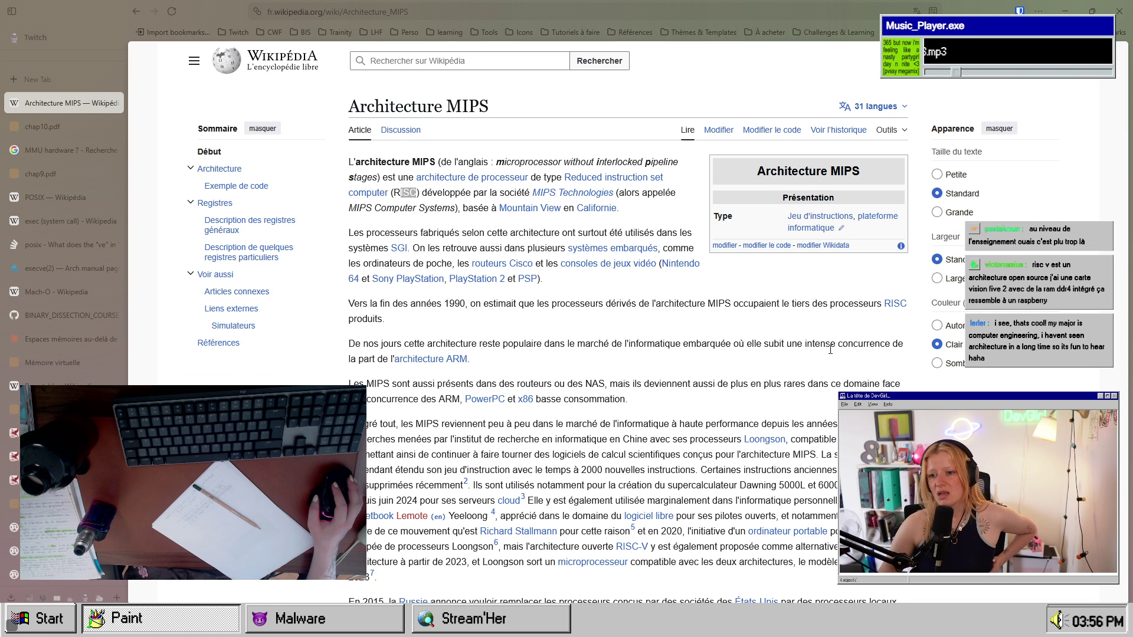
pyautogui.moveTo(422, 361)
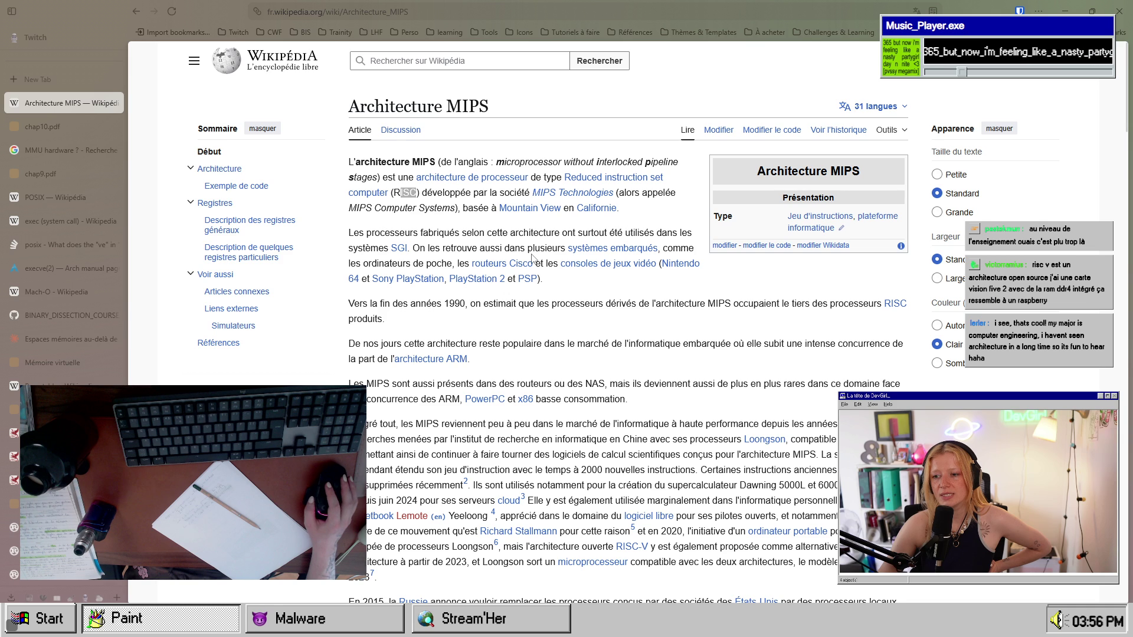
pyautogui.moveTo(532, 248); pyautogui.dragTo(687, 248)
pyautogui.moveTo(472, 359); pyautogui.dragTo(438, 359)
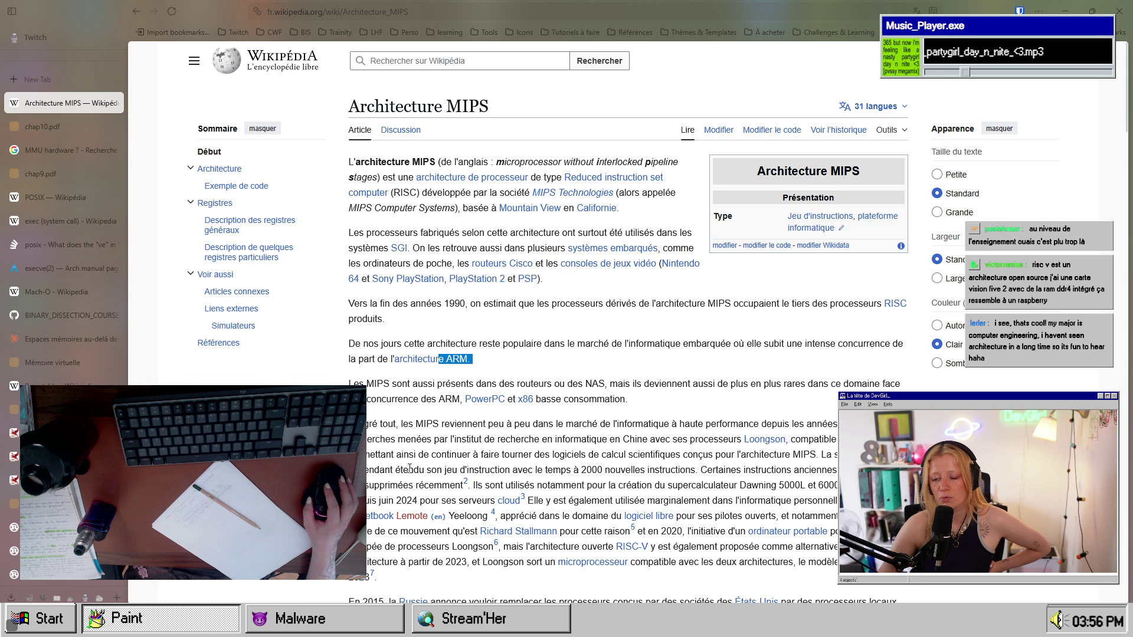
pyautogui.click(463, 372)
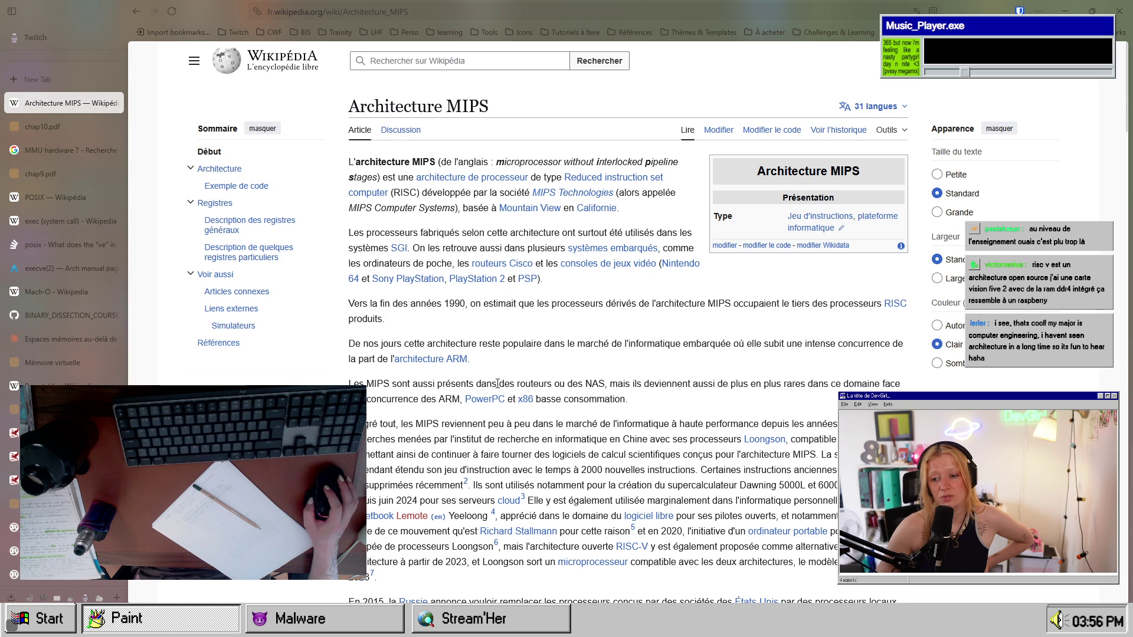
pyautogui.moveTo(438, 368)
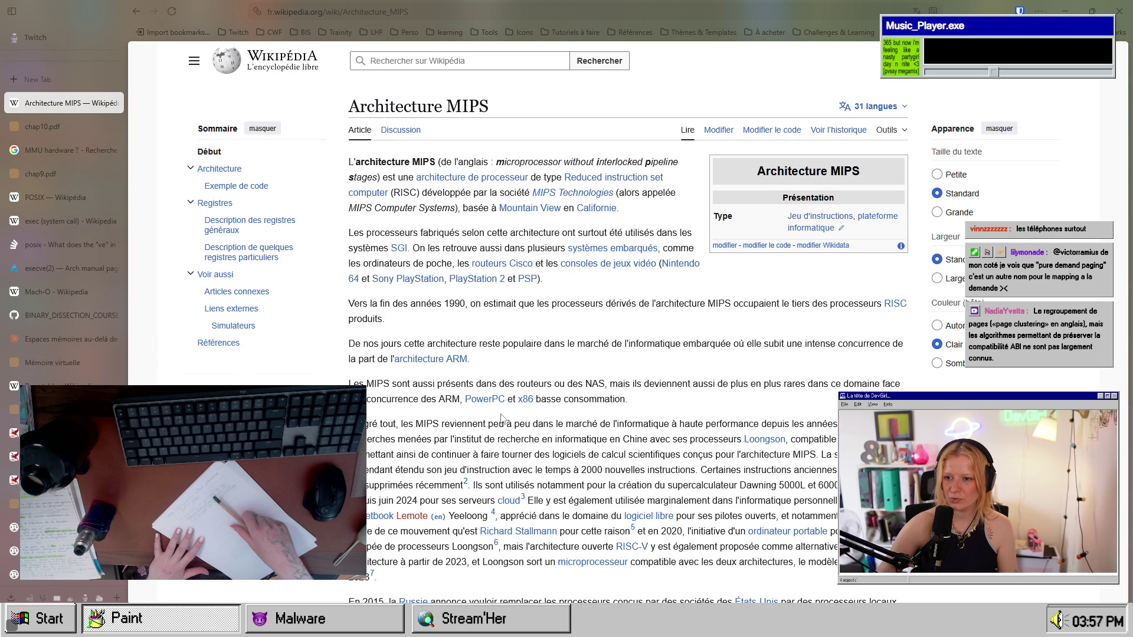
pyautogui.moveTo(405, 252)
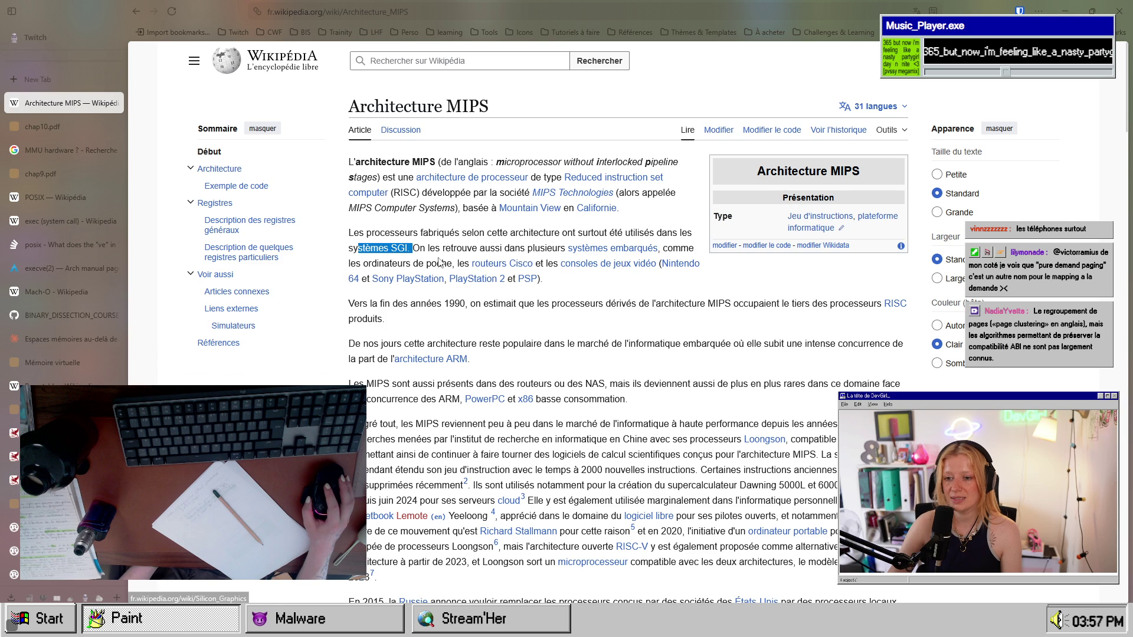
pyautogui.scroll(-3, 506, 337)
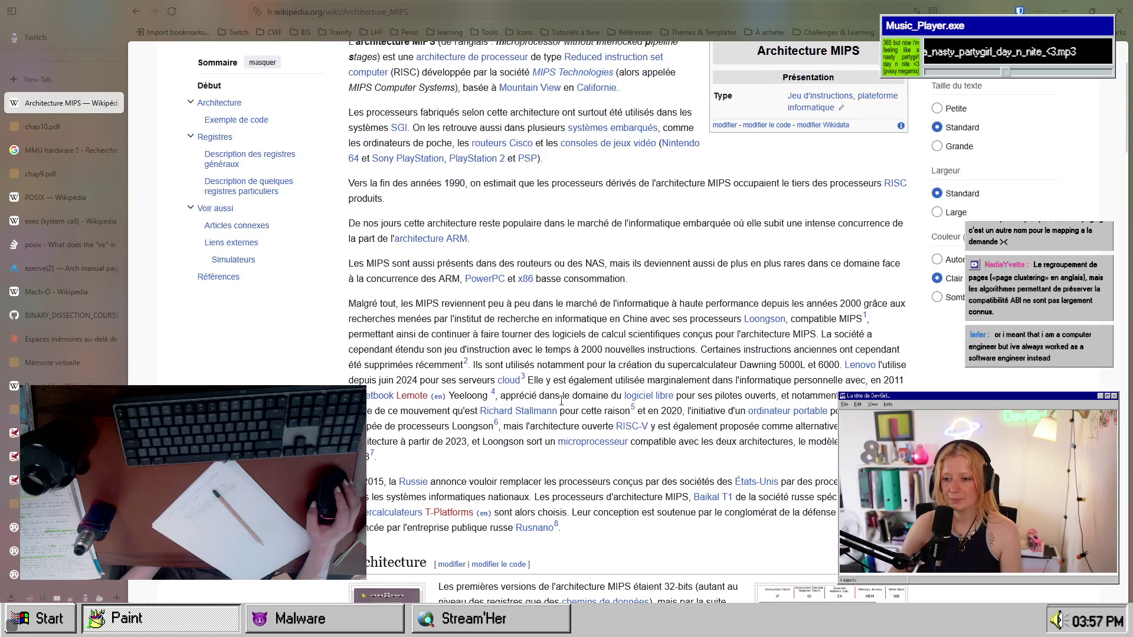
pyautogui.scroll(3, 391, 248)
pyautogui.moveTo(392, 248); pyautogui.dragTo(408, 248)
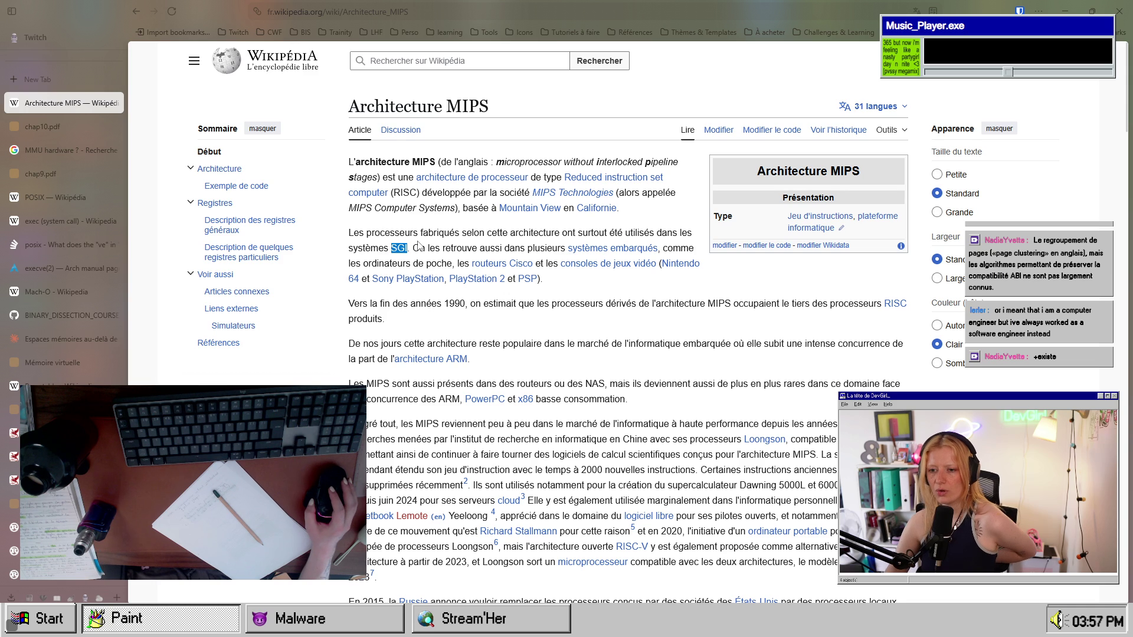
pyautogui.moveTo(399, 253)
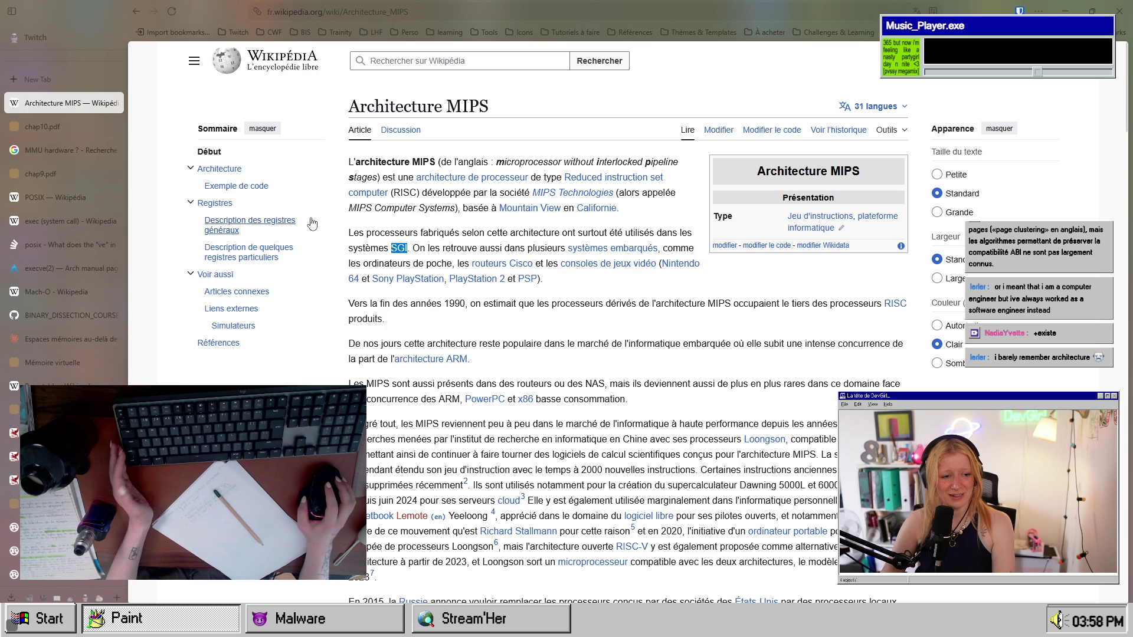
# - Return to the chap10.pdf tab and scroll past Fig. 10.3 to section 10.2.1 on the MMU
pyautogui.click(87, 130)
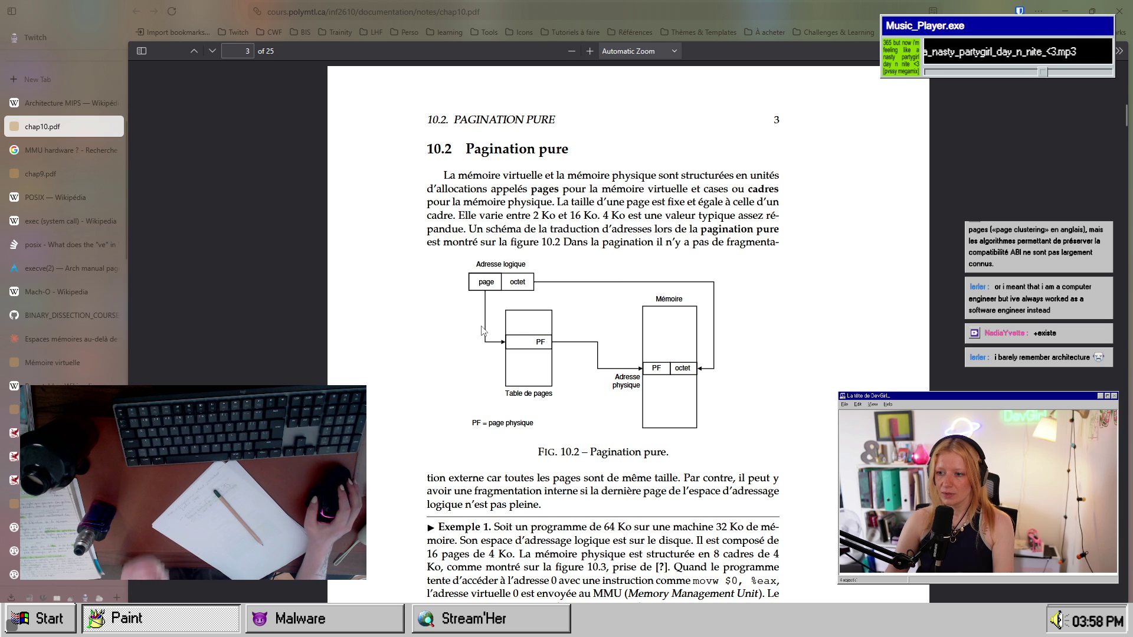
pyautogui.scroll(-2, 481, 329)
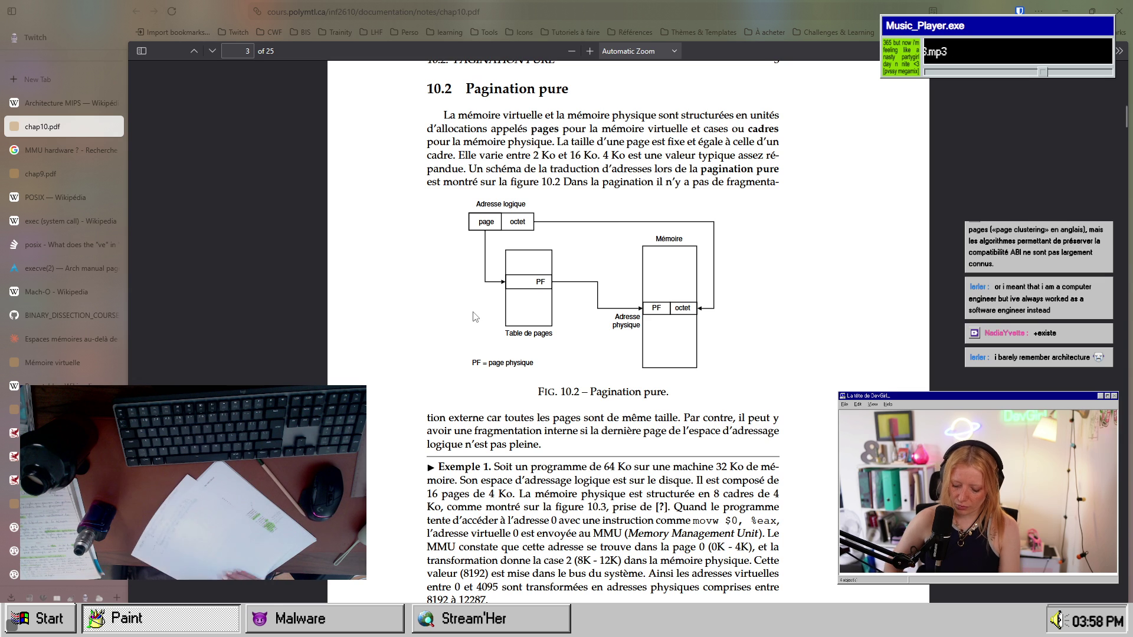
pyautogui.scroll(-10, 676, 370)
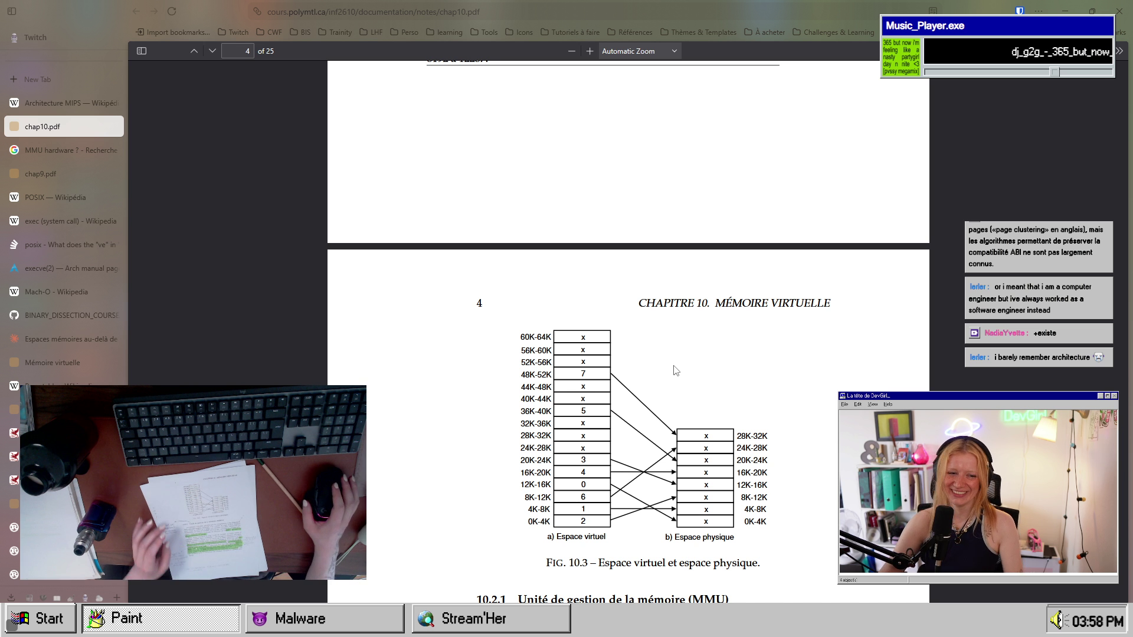
pyautogui.scroll(-5, 725, 380)
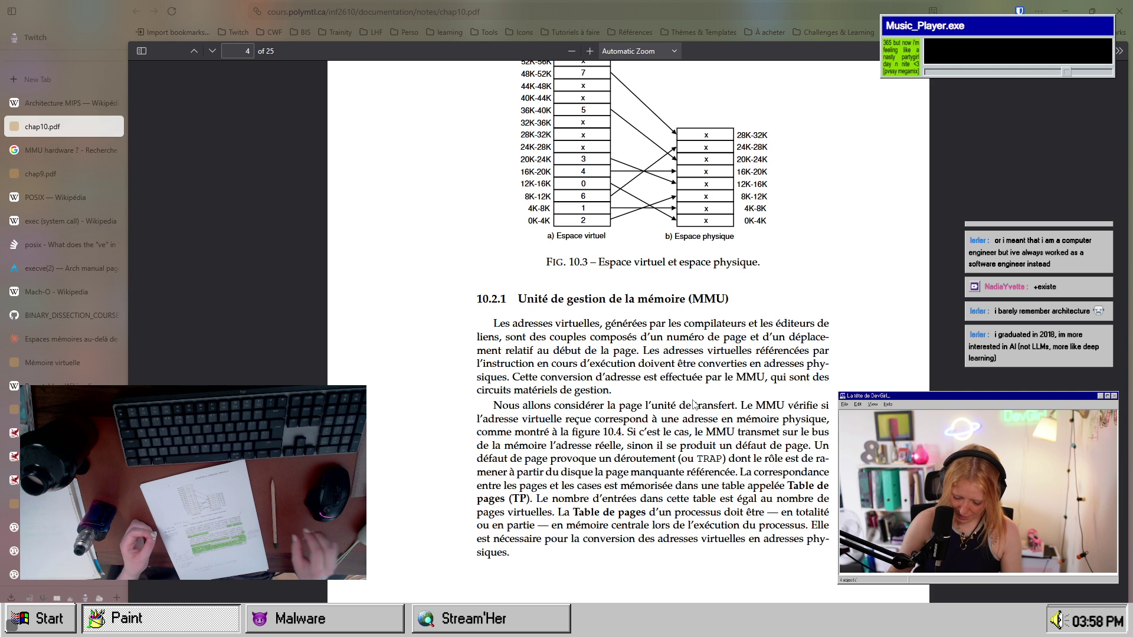
pyautogui.scroll(-2, 693, 404)
pyautogui.moveTo(657, 317)
pyautogui.mouseDown()
pyautogui.moveTo(782, 317)
pyautogui.moveTo(771, 317)
pyautogui.mouseUp()
pyautogui.moveTo(604, 330)
pyautogui.mouseDown()
pyautogui.moveTo(565, 342)
pyautogui.moveTo(609, 331)
pyautogui.mouseUp()
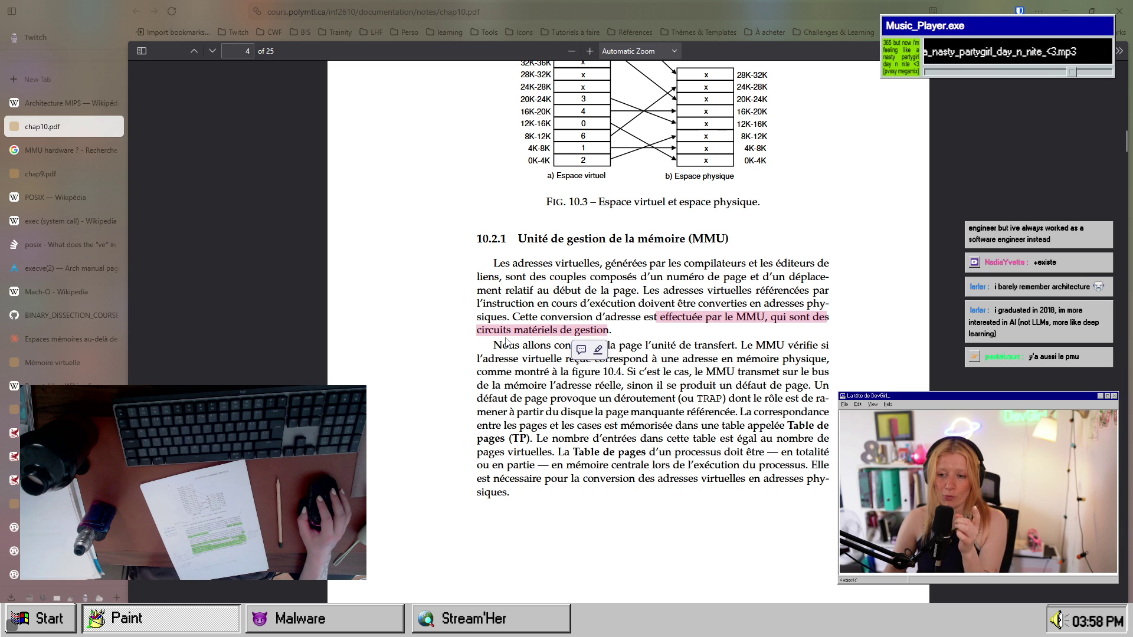
pyautogui.doubleClick(483, 330)
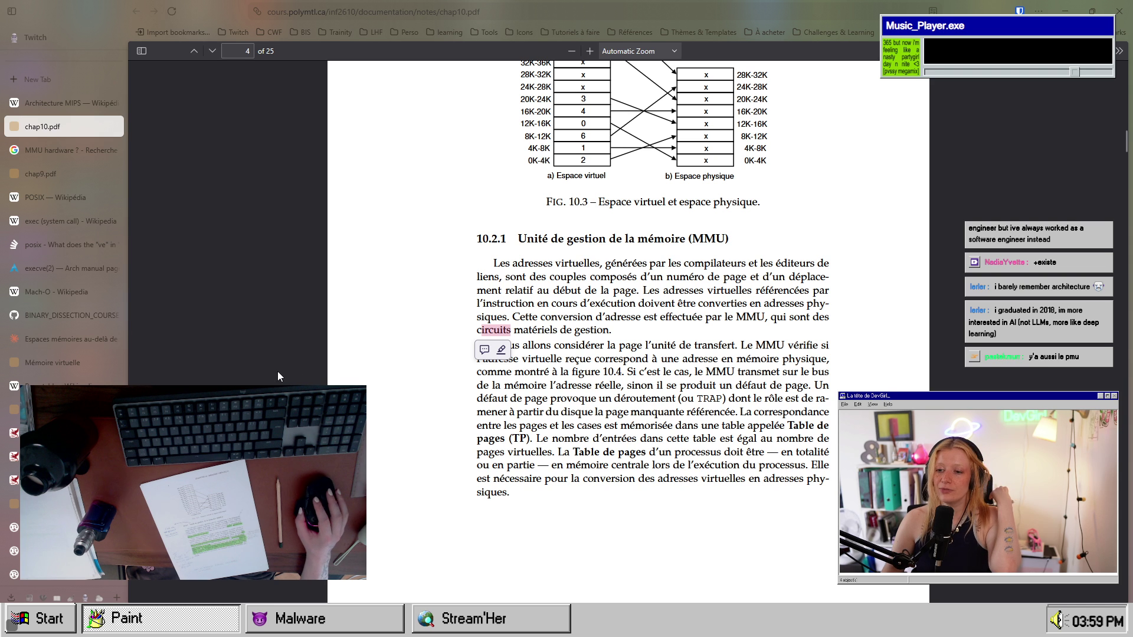
pyautogui.click(489, 332)
pyautogui.doubleClick(490, 332)
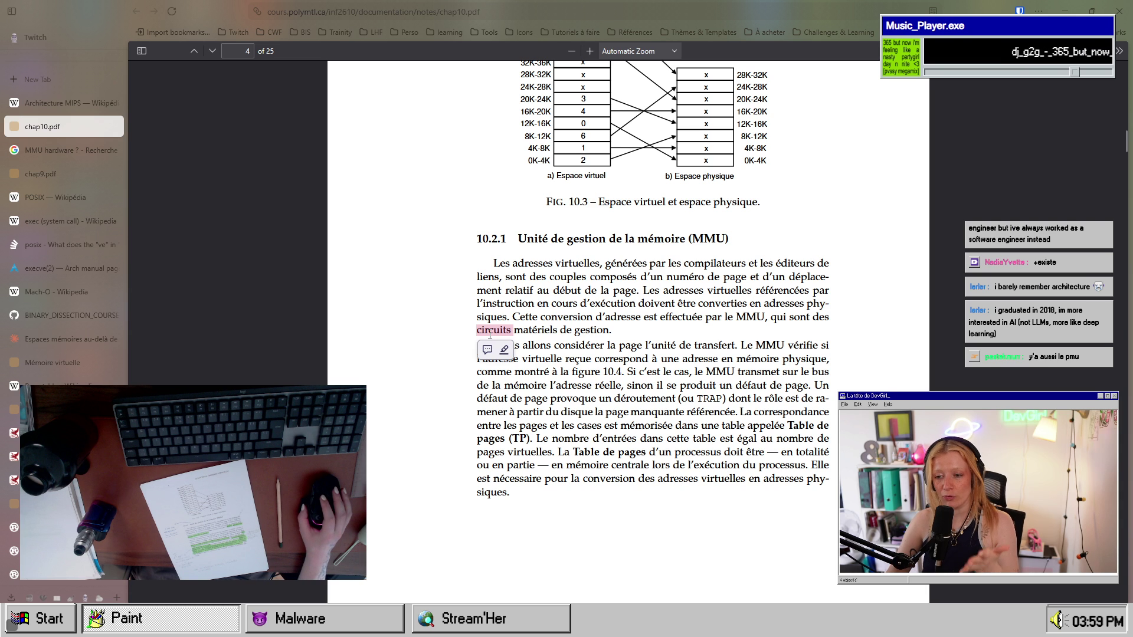
pyautogui.doubleClick(525, 332)
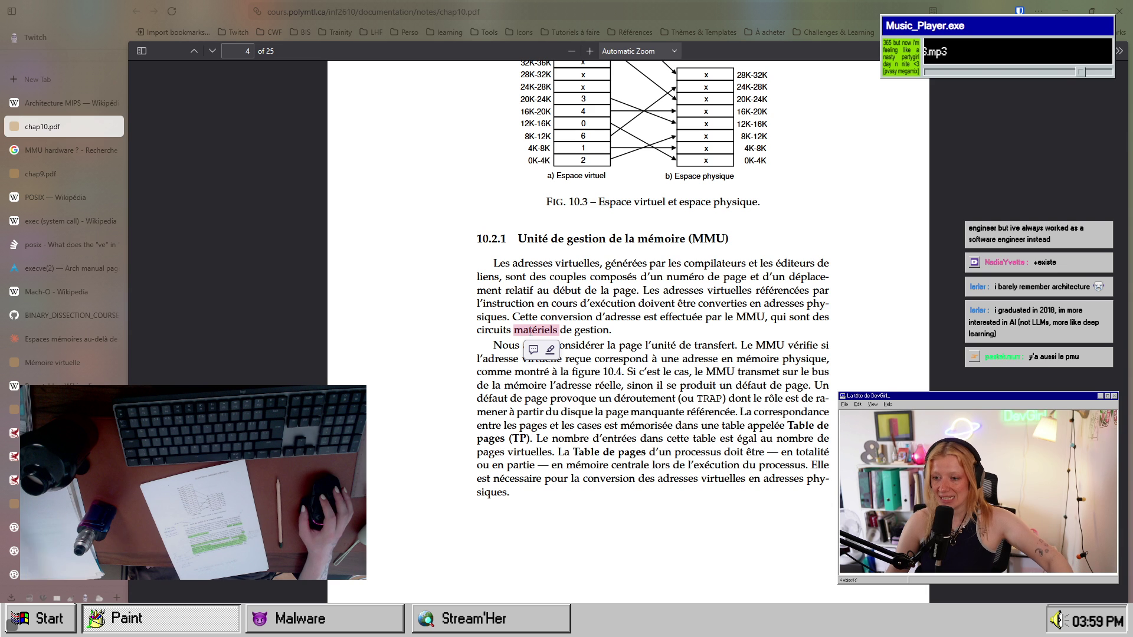
pyautogui.click(779, 376)
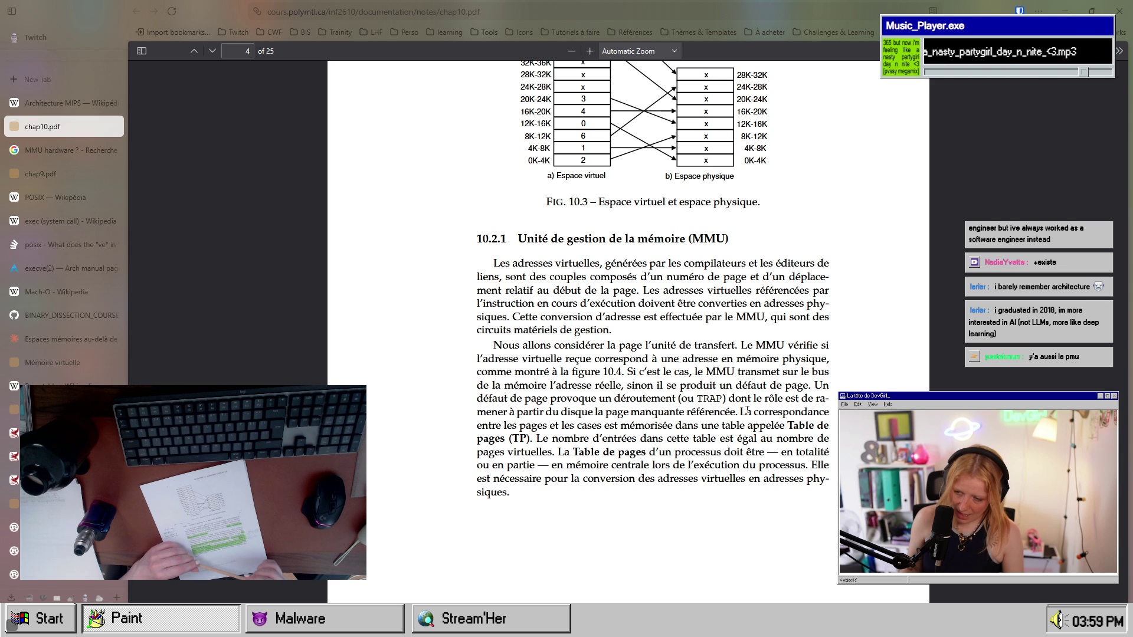
pyautogui.moveTo(570, 345); pyautogui.dragTo(825, 359)
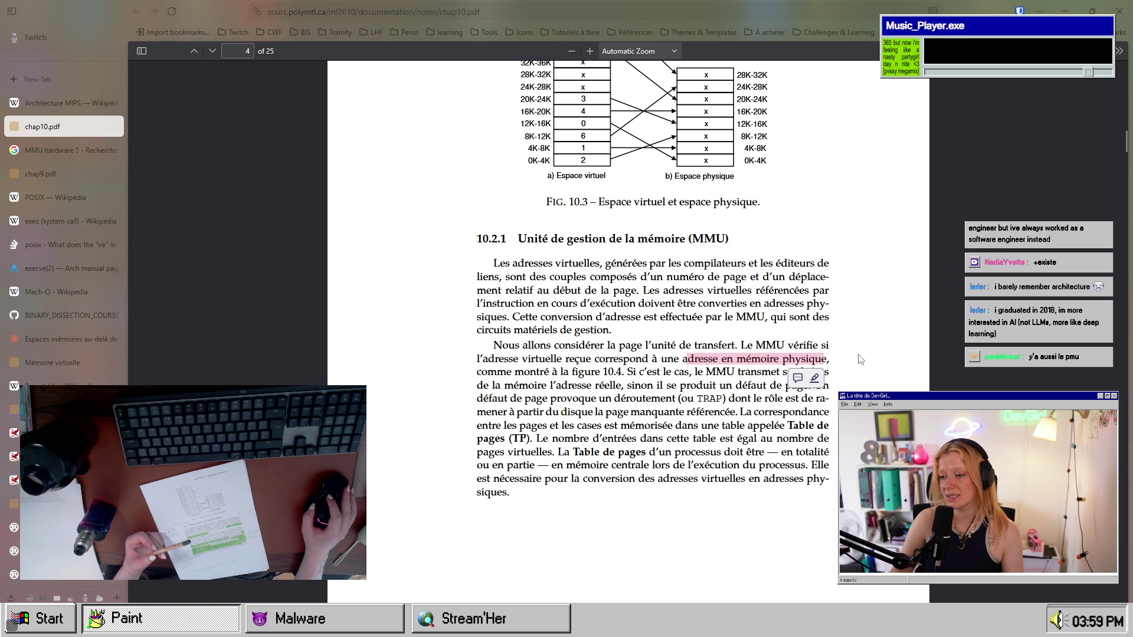
pyautogui.scroll(-2, 680, 380)
# - Highlight the MMU paragraph's phrases on figure 10.4, the real memory address and the page-fault trap
pyautogui.click(678, 383)
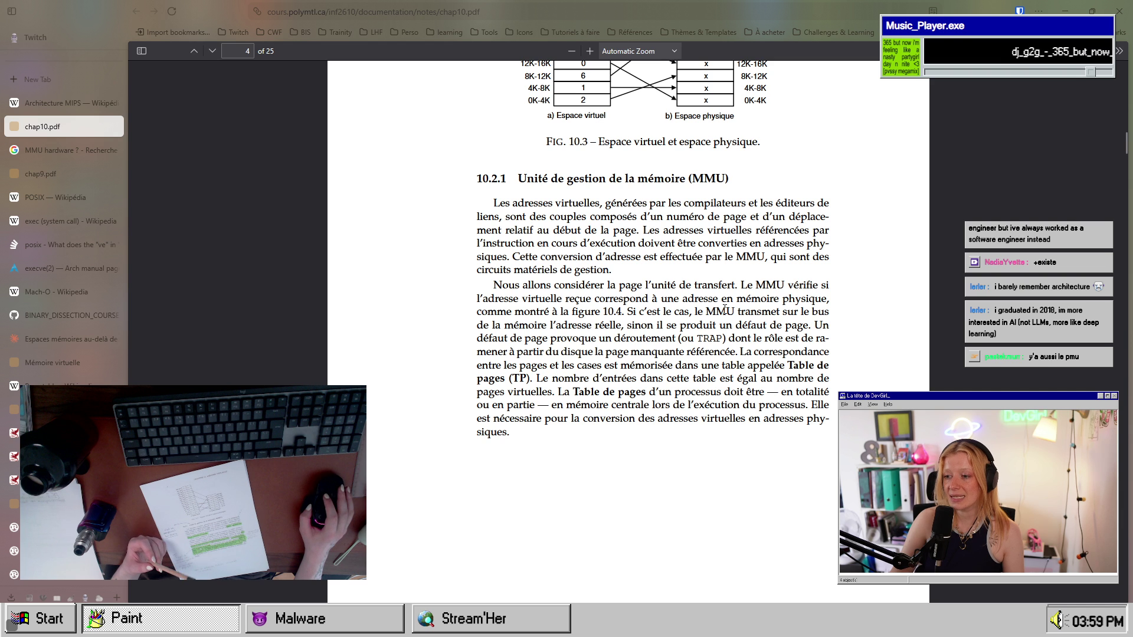
pyautogui.moveTo(734, 311); pyautogui.dragTo(848, 309)
pyautogui.moveTo(504, 319)
pyautogui.mouseDown()
pyautogui.moveTo(748, 325)
pyautogui.moveTo(785, 339)
pyautogui.moveTo(812, 328)
pyautogui.mouseUp()
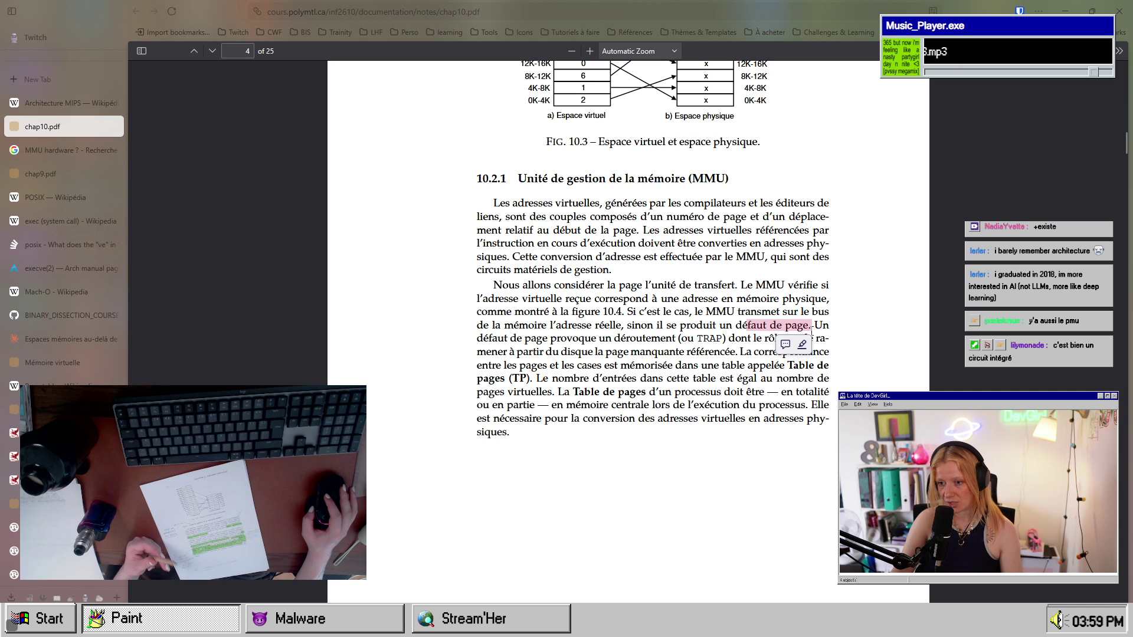
pyautogui.moveTo(517, 339); pyautogui.dragTo(730, 342)
# - Highlight the trap's role and the phrase 'page manquante référencée', then clear the selection
pyautogui.click(709, 338)
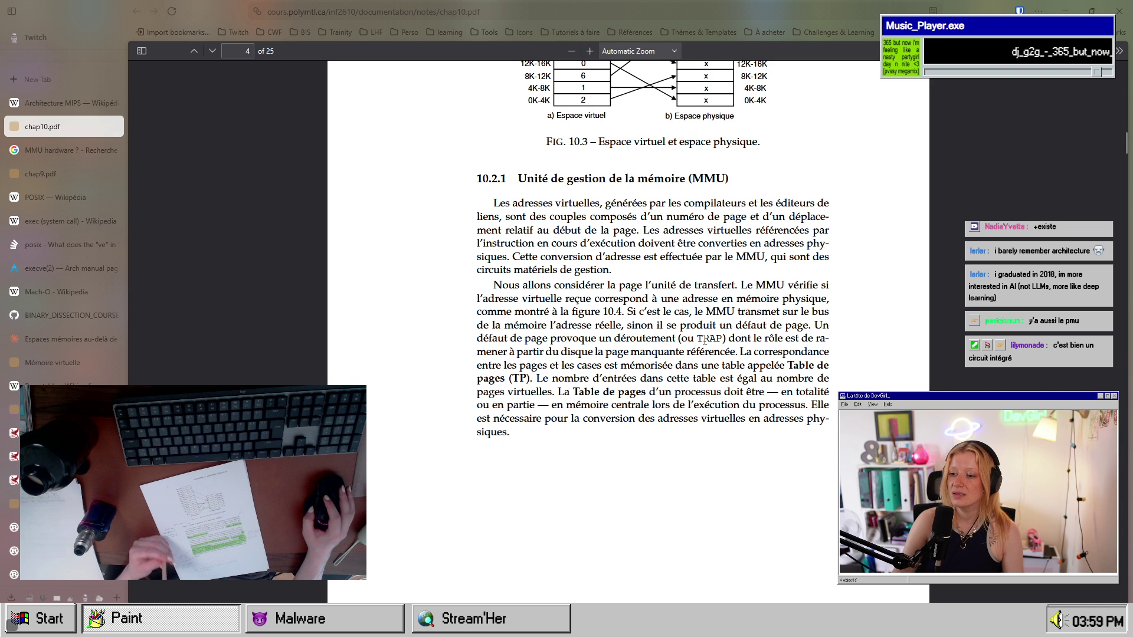
pyautogui.moveTo(727, 337); pyautogui.dragTo(828, 340)
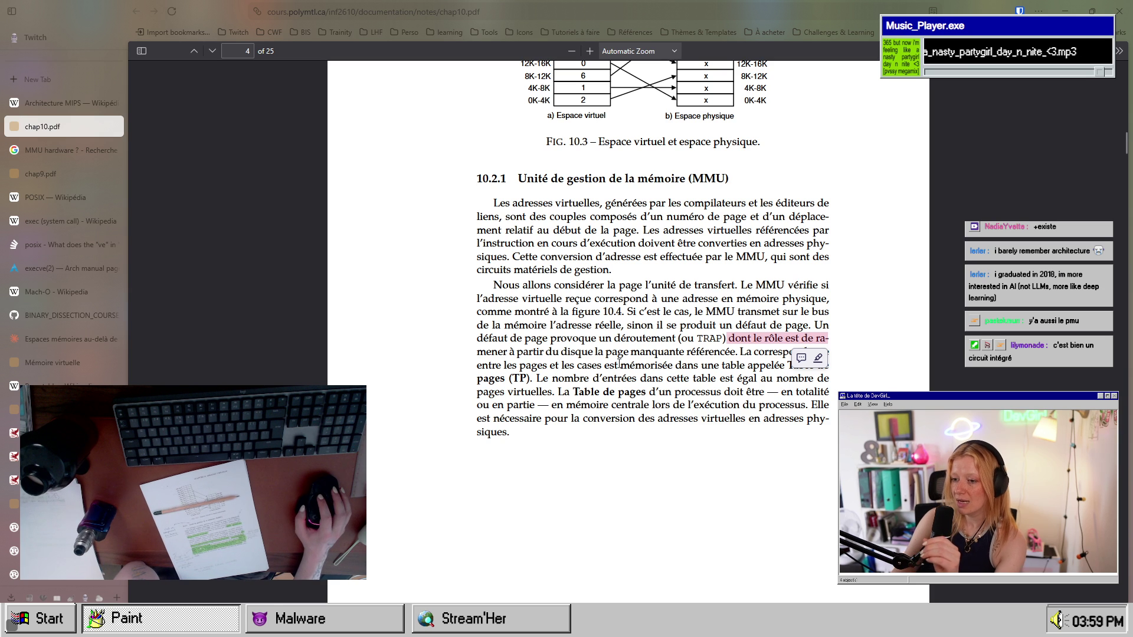
pyautogui.moveTo(608, 352); pyautogui.dragTo(736, 352)
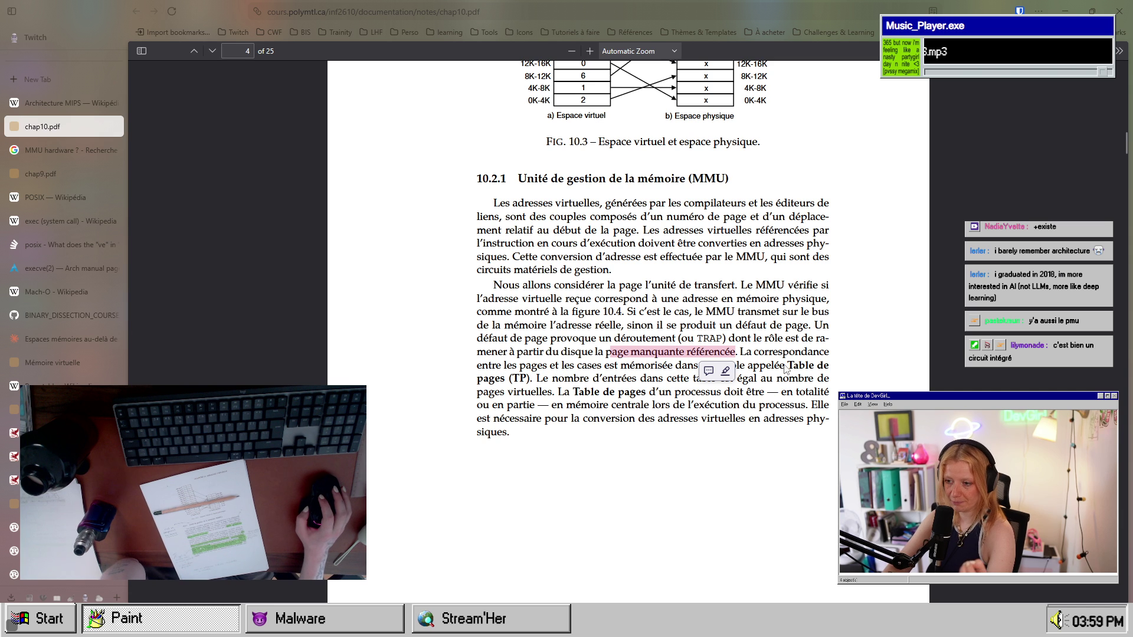
pyautogui.click(729, 349)
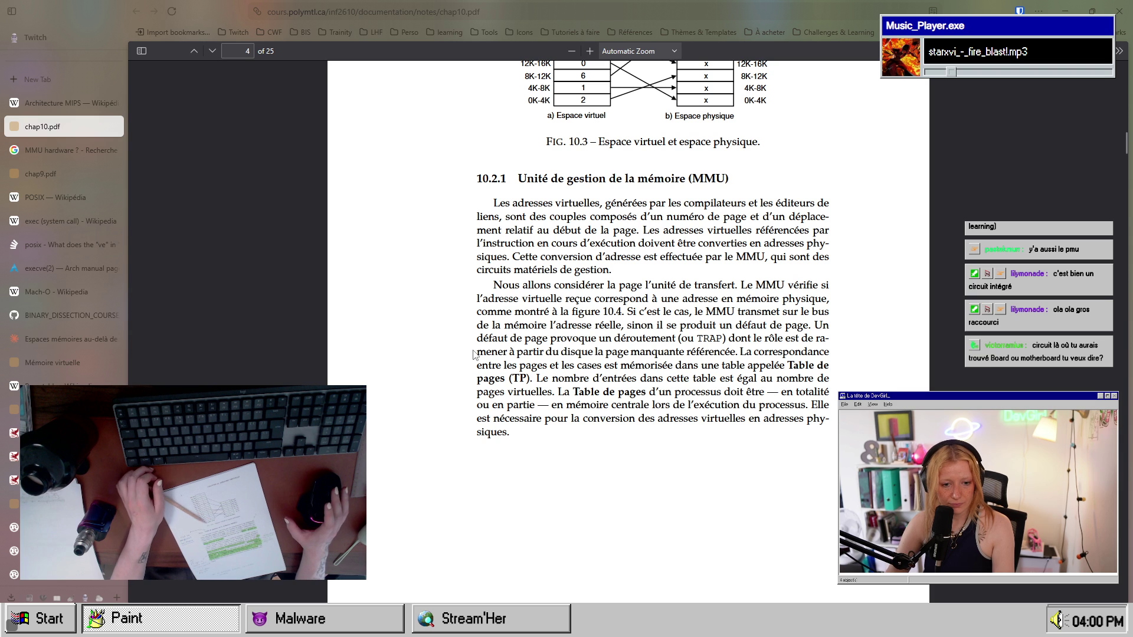
# - Scroll the chap10 PDF up and back down until the 10.2.1 MMU heading on page 4 is at the top
pyautogui.scroll(15, 473, 354)
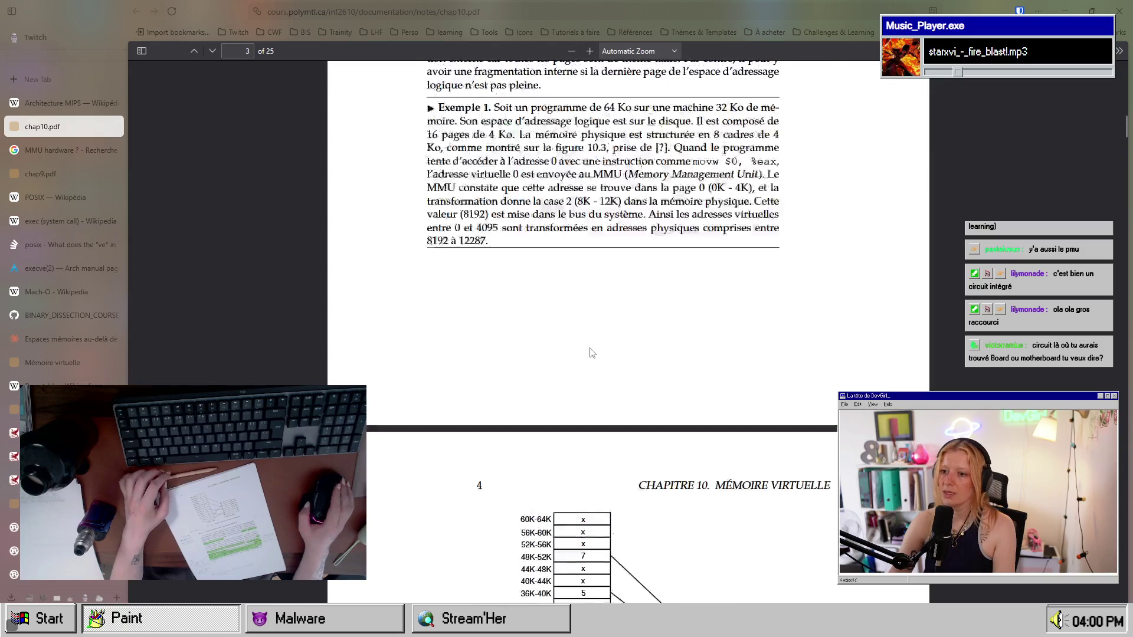
pyautogui.scroll(2, 591, 352)
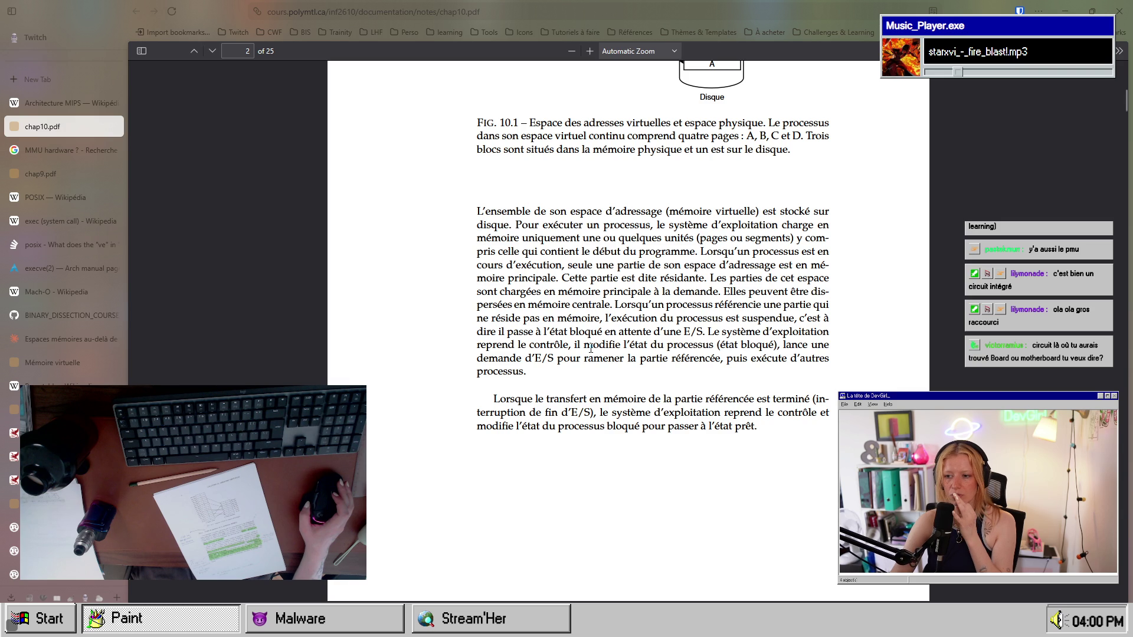
pyautogui.scroll(3, 590, 349)
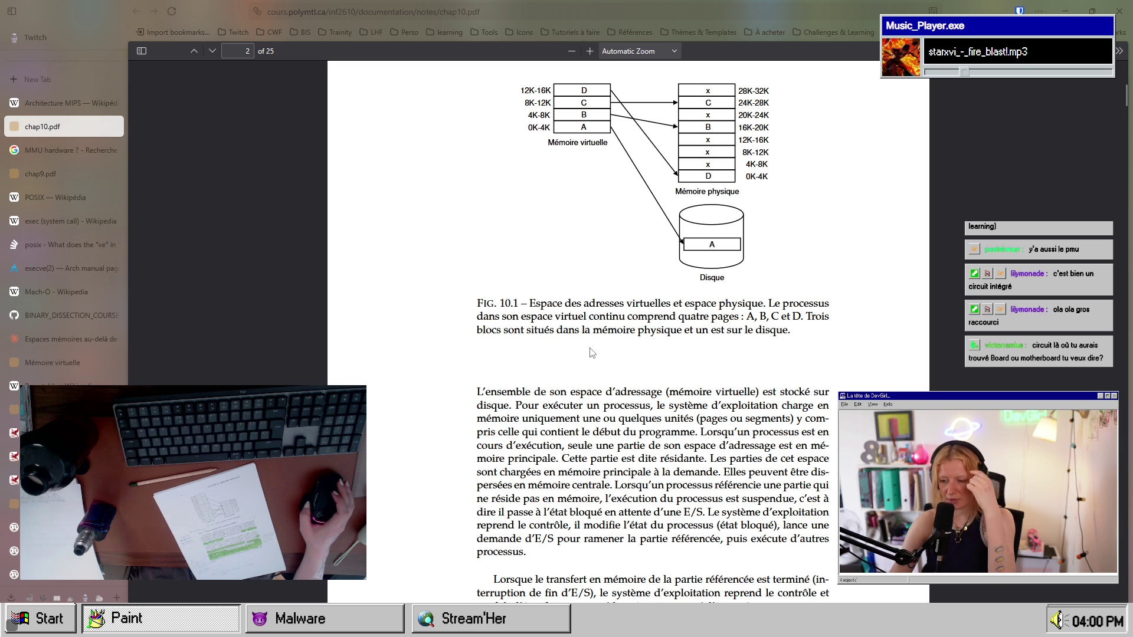
pyautogui.scroll(-15, 592, 353)
pyautogui.scroll(4, 591, 353)
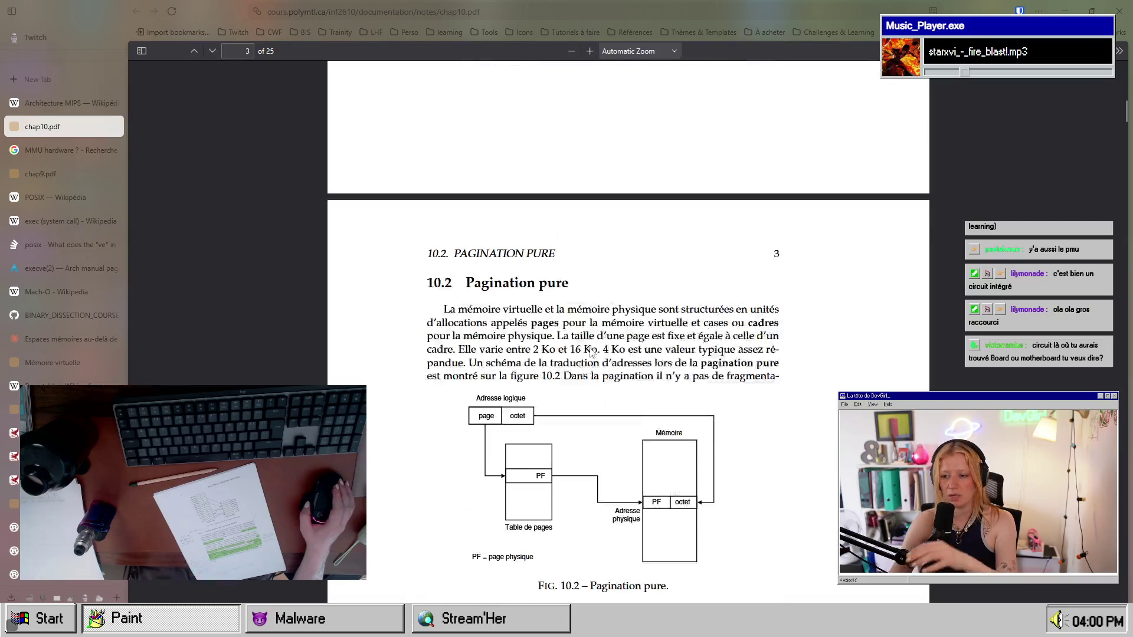
pyautogui.scroll(10, 591, 351)
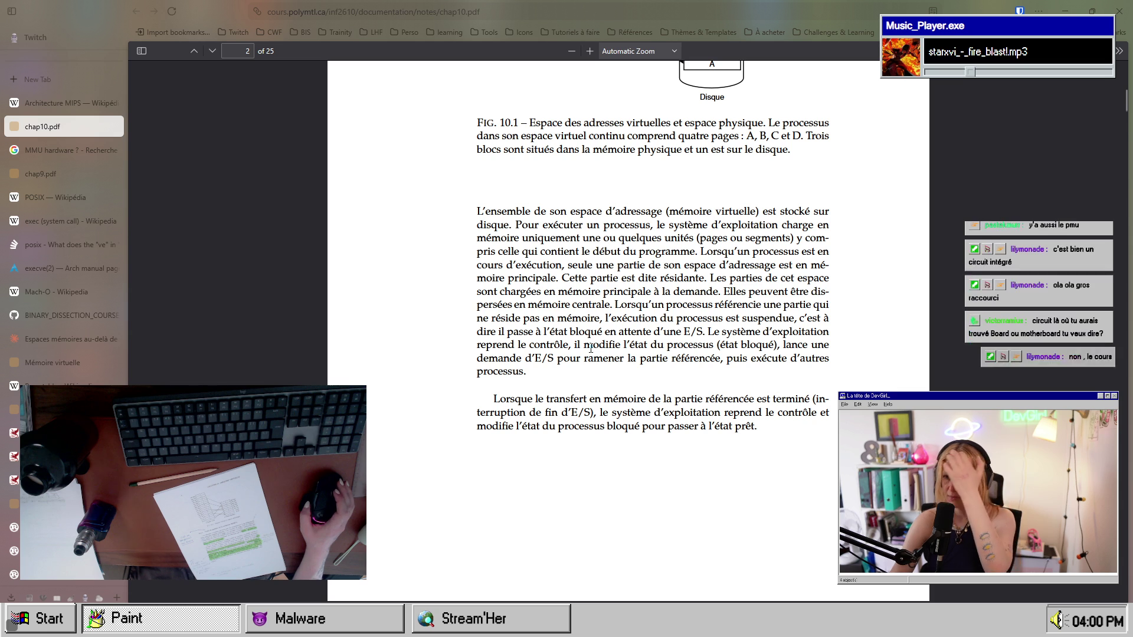
pyautogui.scroll(-20, 590, 349)
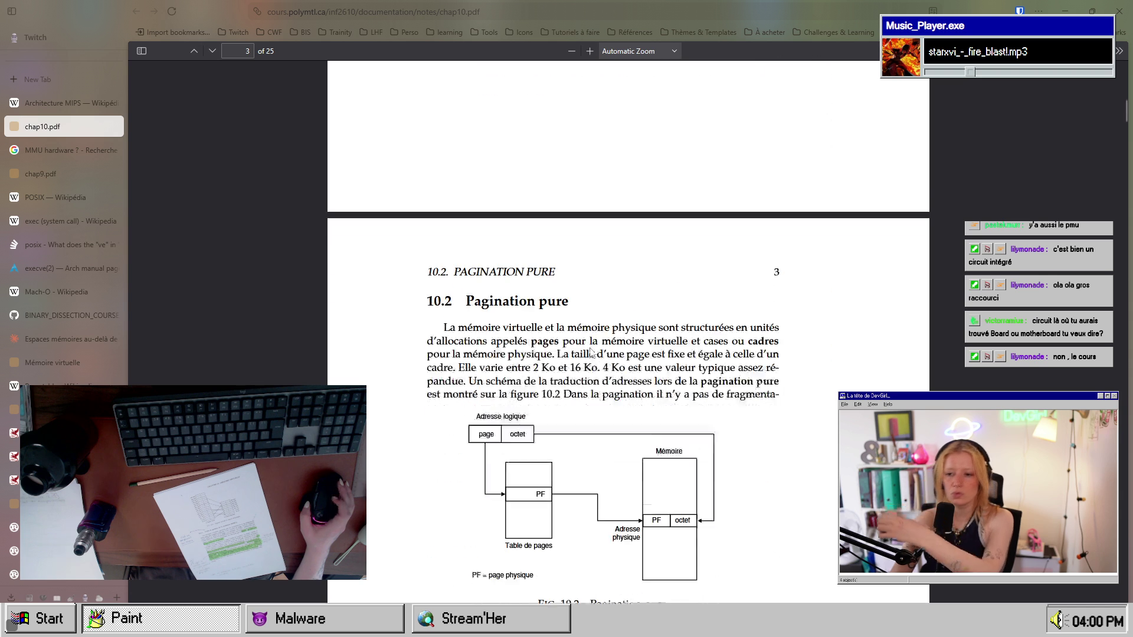
pyautogui.scroll(-1, 590, 351)
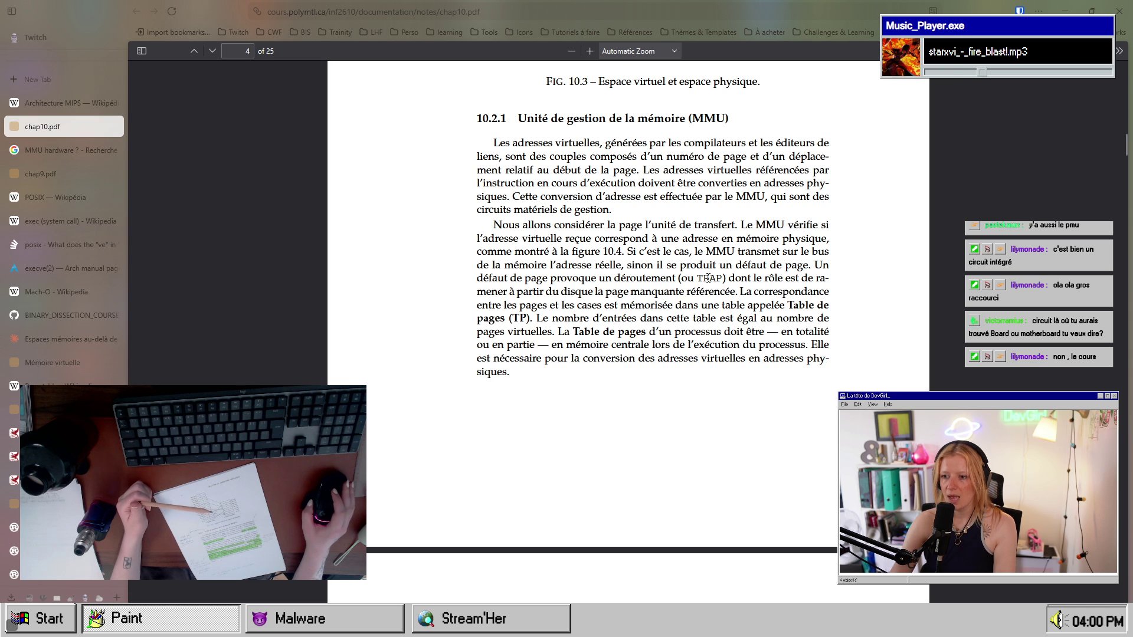
pyautogui.moveTo(642, 265)
pyautogui.mouseDown()
pyautogui.moveTo(717, 282)
pyautogui.moveTo(769, 319)
pyautogui.moveTo(549, 319)
pyautogui.moveTo(575, 305)
pyautogui.moveTo(659, 309)
pyautogui.moveTo(602, 306)
pyautogui.mouseUp()
pyautogui.doubleClick(602, 306)
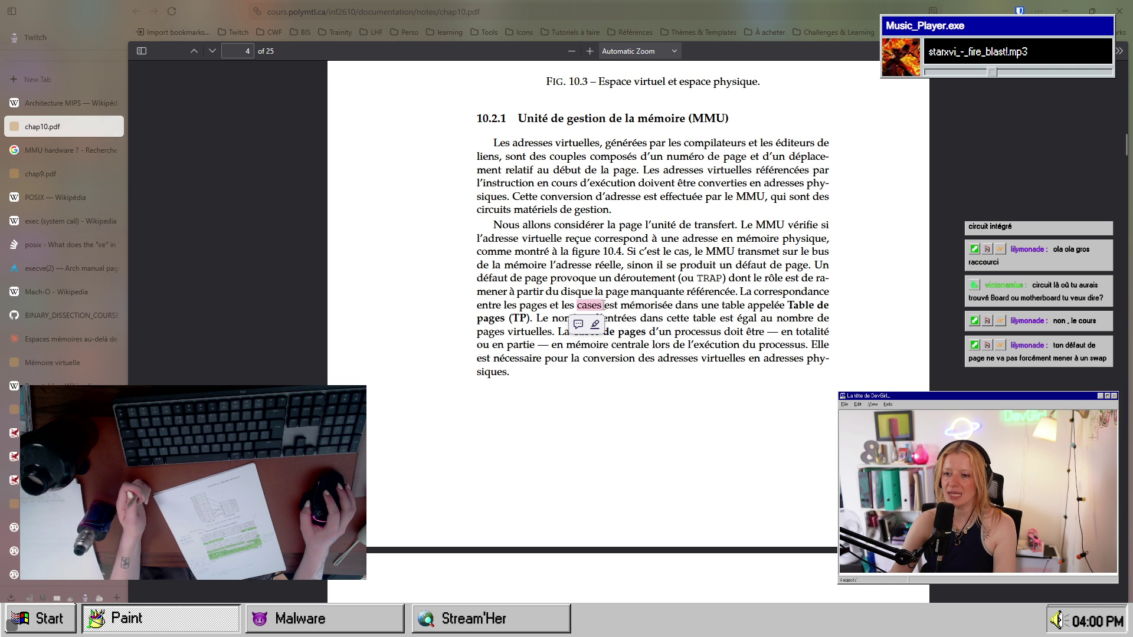
pyautogui.click(755, 301)
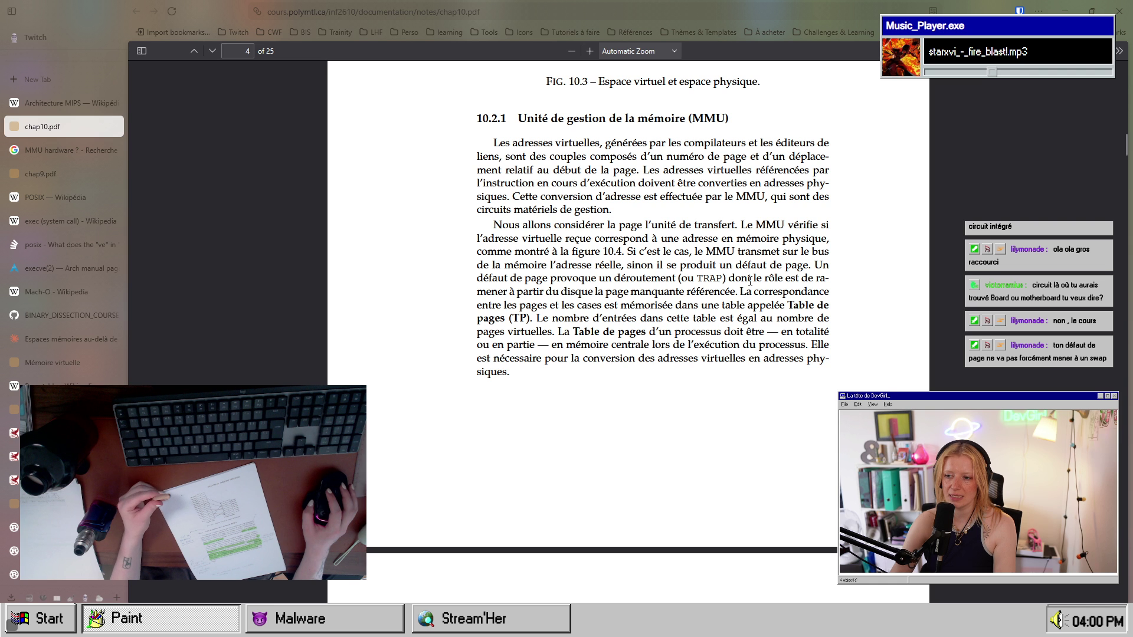
pyautogui.moveTo(739, 289); pyautogui.dragTo(581, 308)
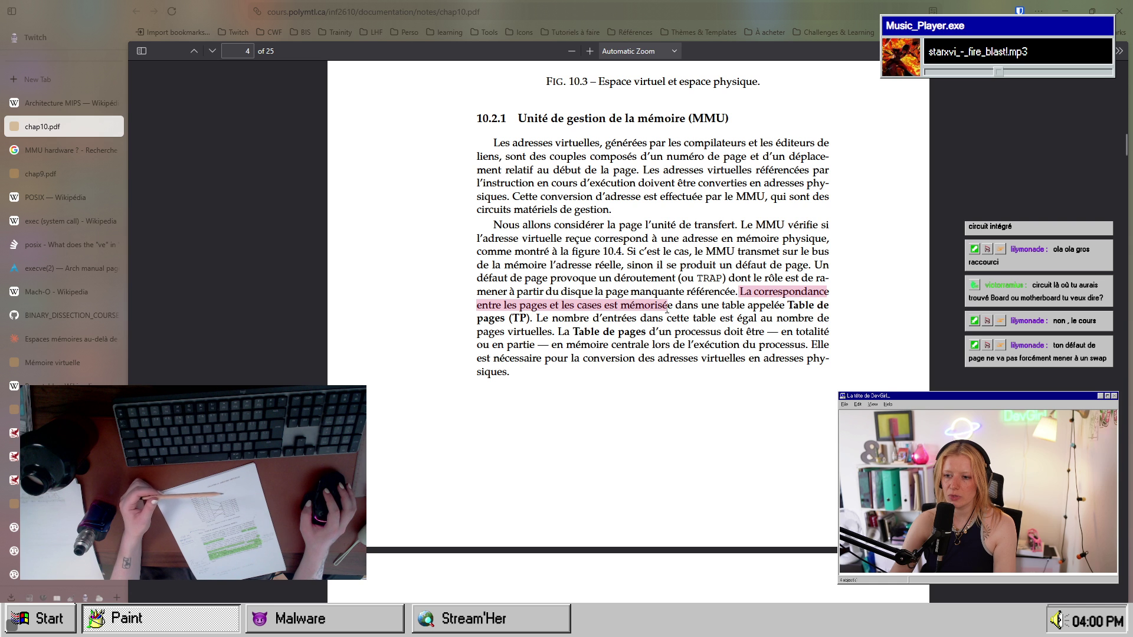
pyautogui.moveTo(698, 308)
pyautogui.mouseDown()
pyautogui.moveTo(826, 307)
pyautogui.moveTo(815, 307)
pyautogui.mouseUp()
pyautogui.moveTo(479, 318)
pyautogui.mouseDown()
pyautogui.moveTo(829, 319)
pyautogui.moveTo(555, 334)
pyautogui.mouseUp()
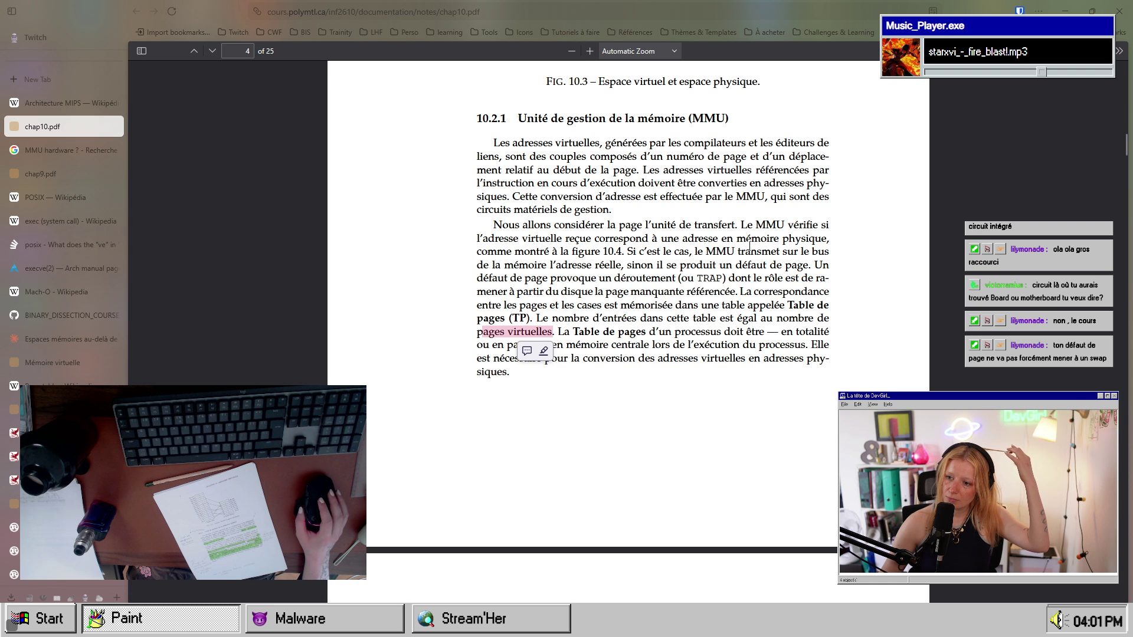
pyautogui.moveTo(724, 279); pyautogui.dragTo(694, 284)
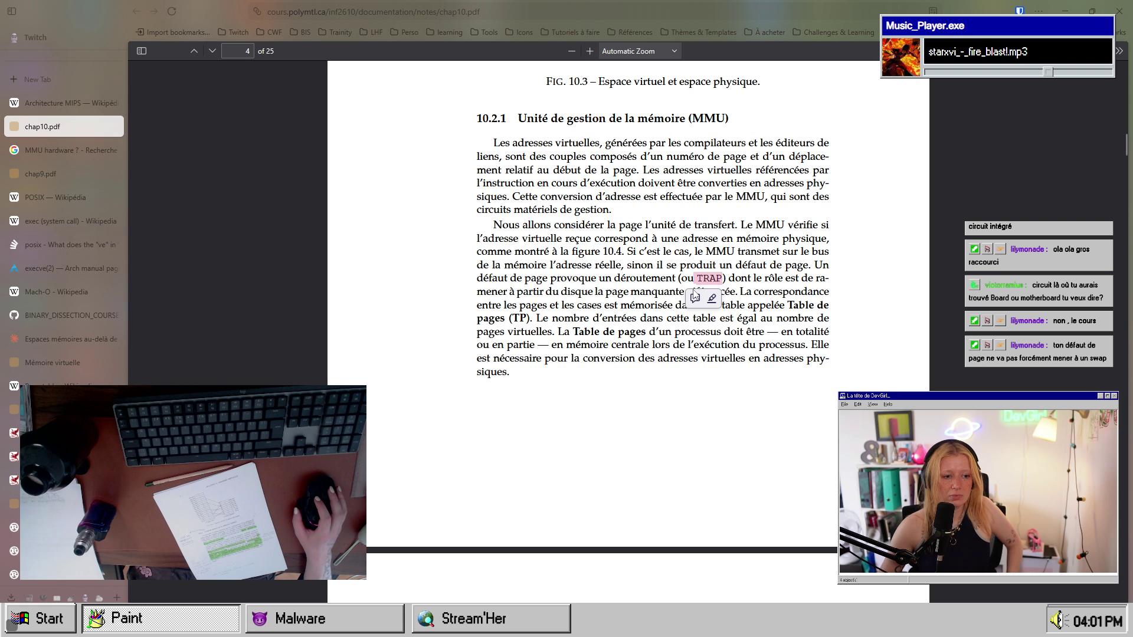
pyautogui.click(605, 282)
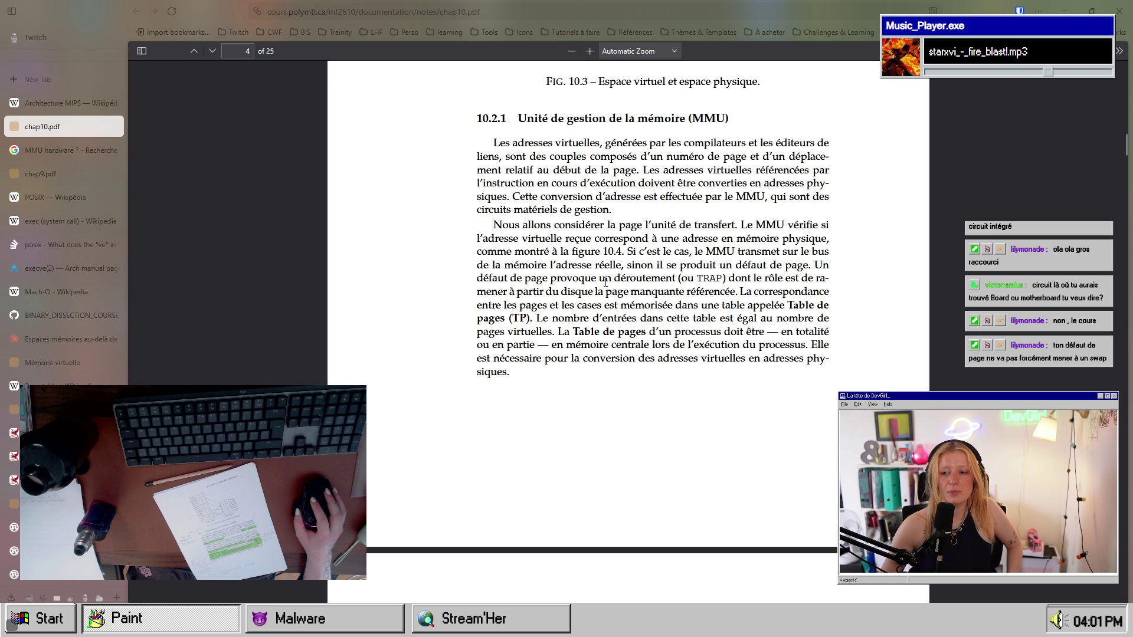
pyautogui.moveTo(606, 283); pyautogui.dragTo(676, 284)
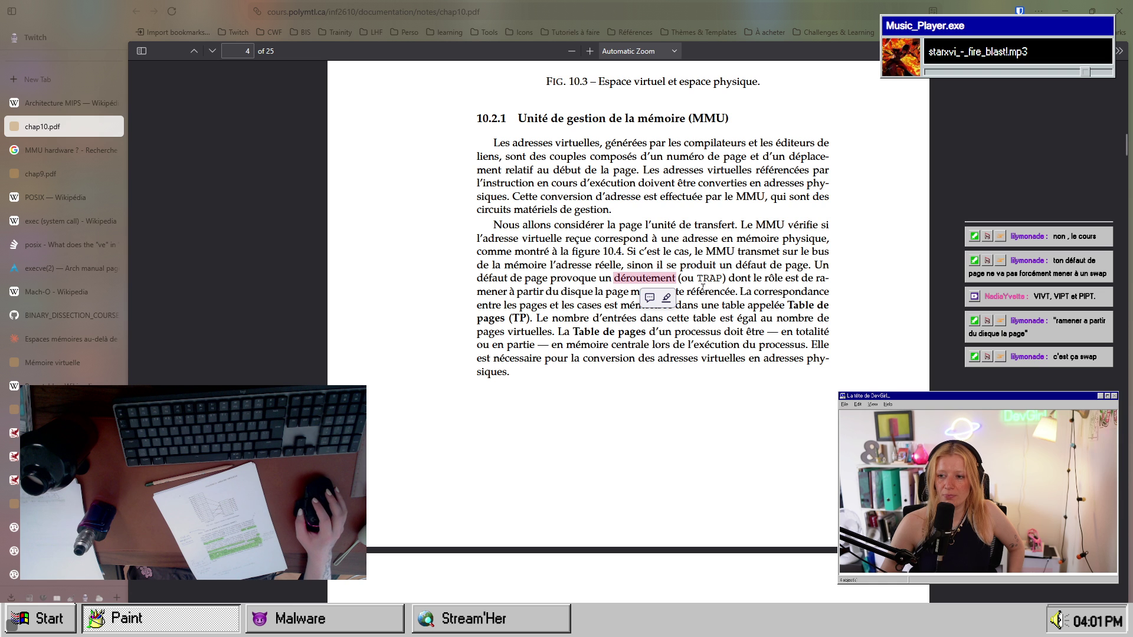
pyautogui.moveTo(711, 291); pyautogui.dragTo(700, 290)
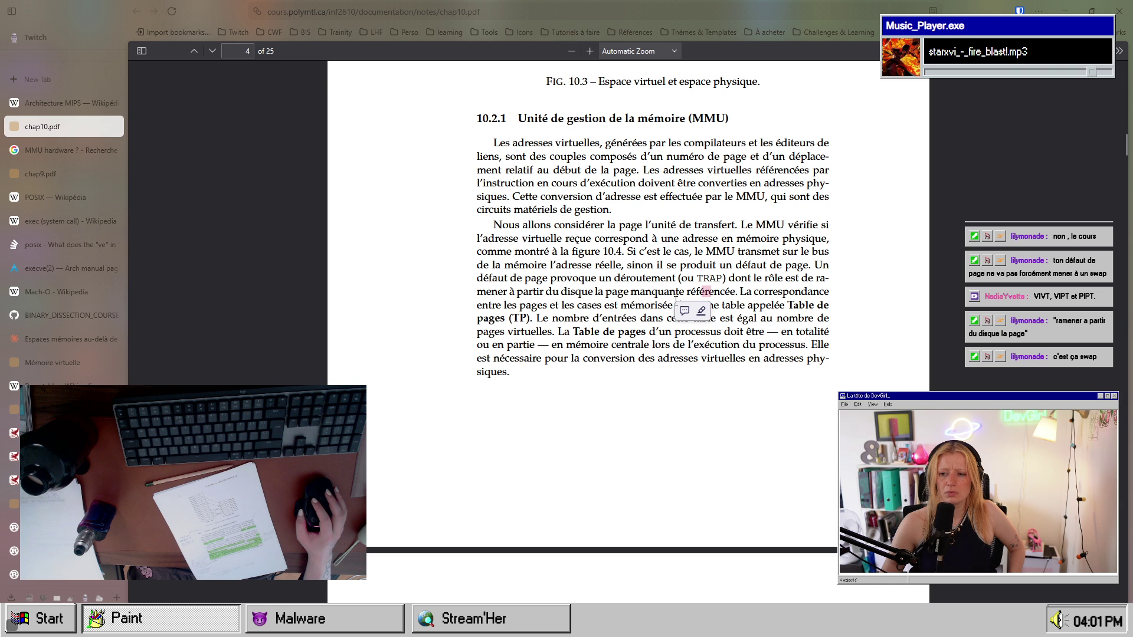
pyautogui.moveTo(631, 291); pyautogui.dragTo(510, 296)
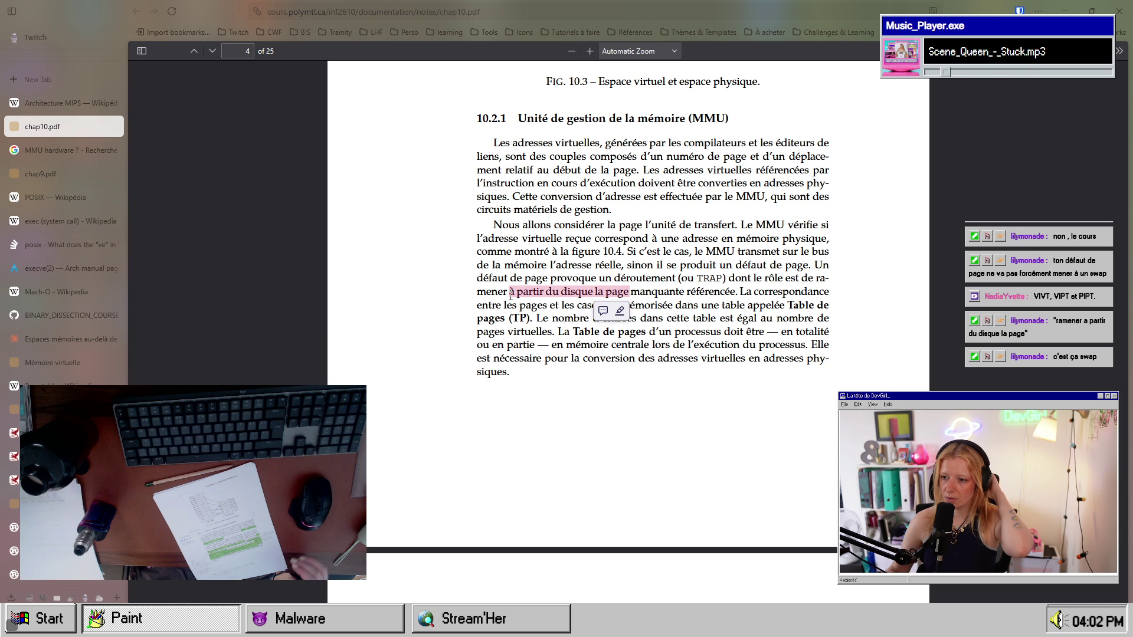
pyautogui.click(718, 360)
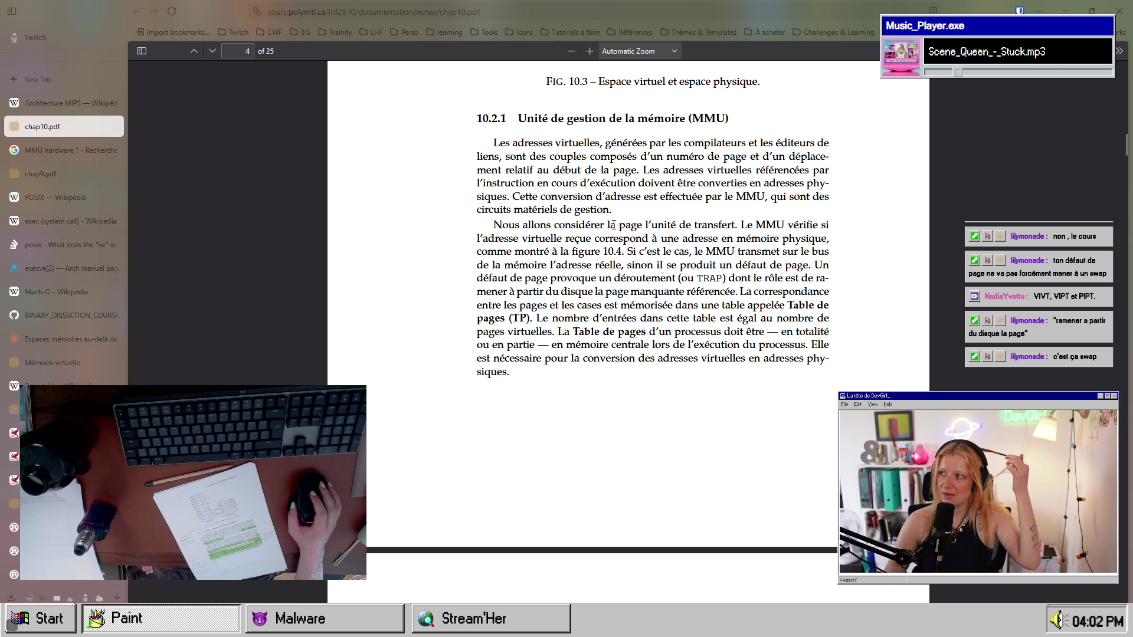
pyautogui.scroll(-2, 625, 367)
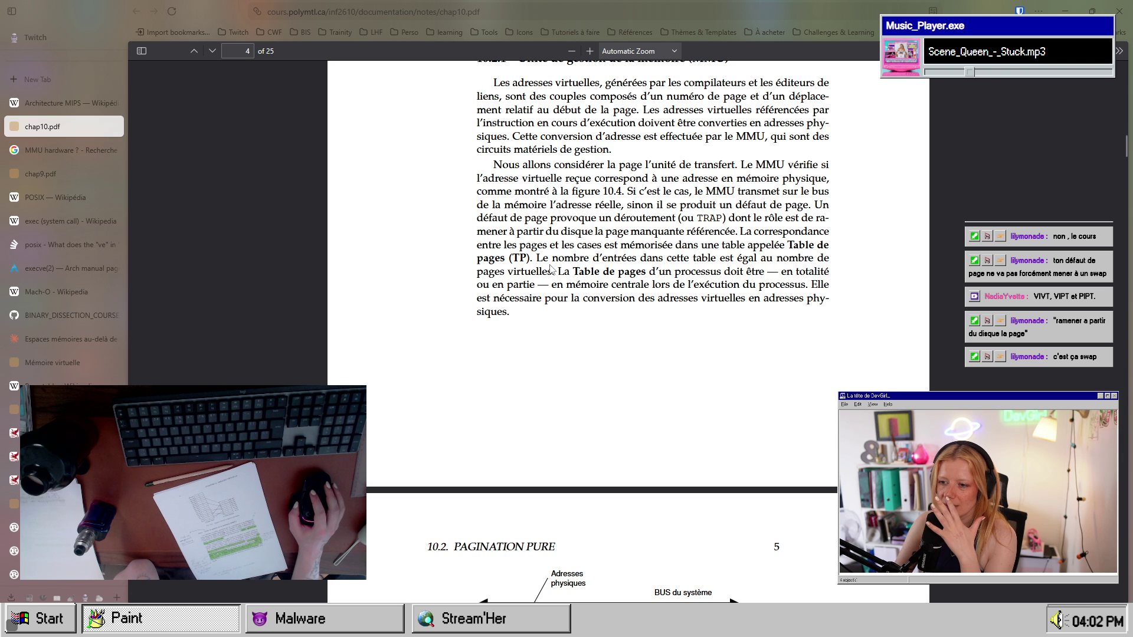
# - Highlight the closing sentences of section 10.2.1 on the Table de pages, 'mémoire centrale' and virtual-address conversion
pyautogui.moveTo(572, 272)
pyautogui.mouseDown()
pyautogui.moveTo(765, 273)
pyautogui.moveTo(535, 285)
pyautogui.moveTo(809, 287)
pyautogui.mouseUp()
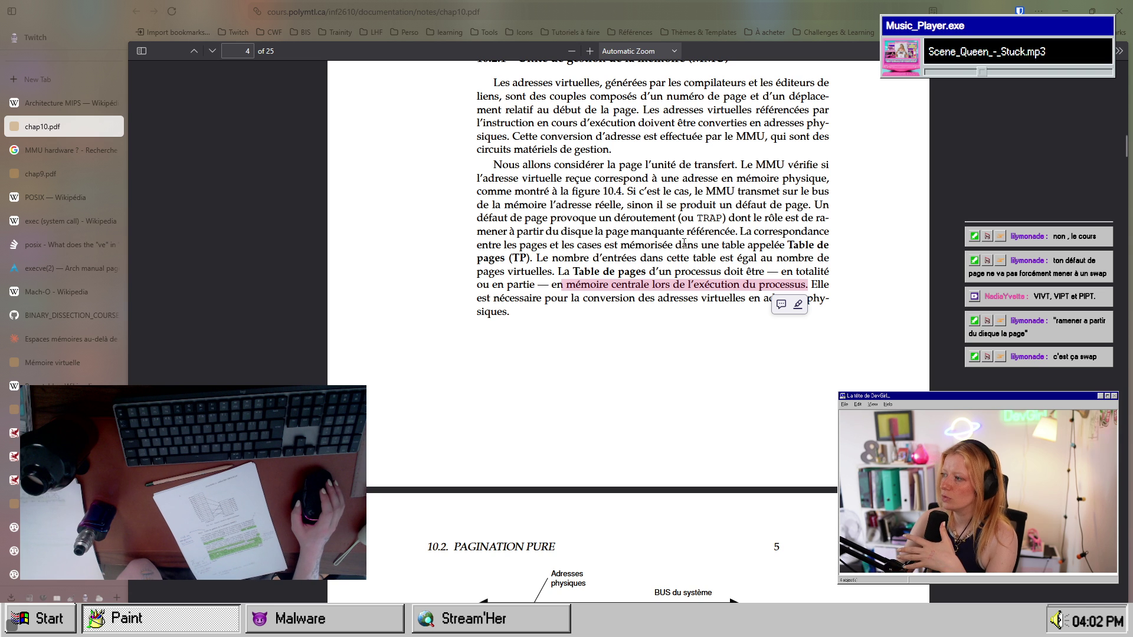
pyautogui.click(755, 302)
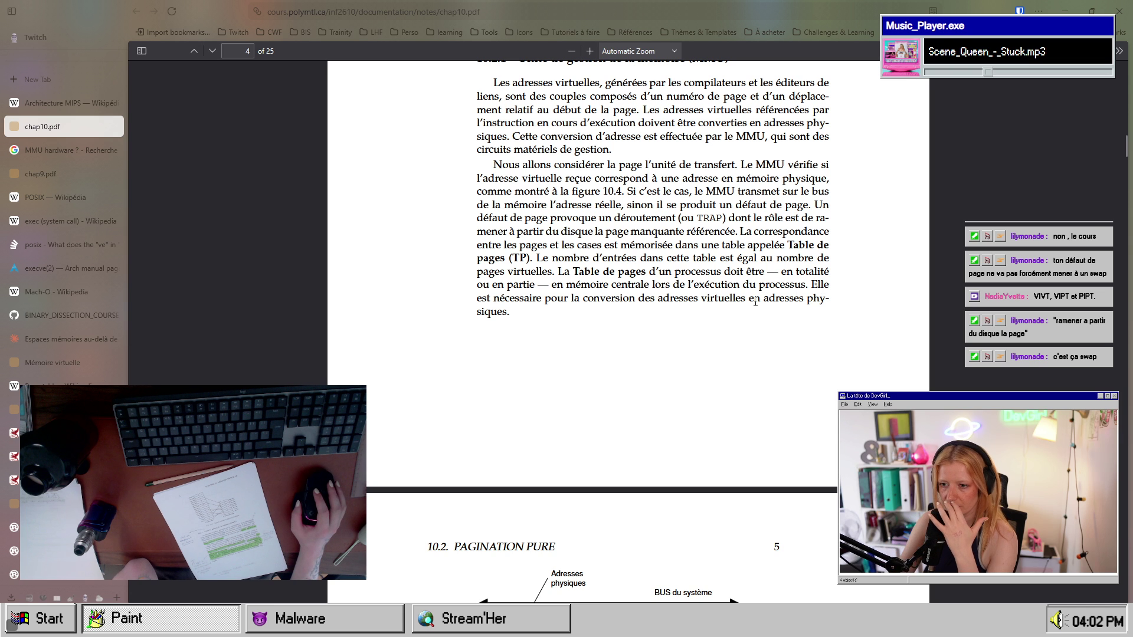
pyautogui.moveTo(828, 285); pyautogui.dragTo(828, 285)
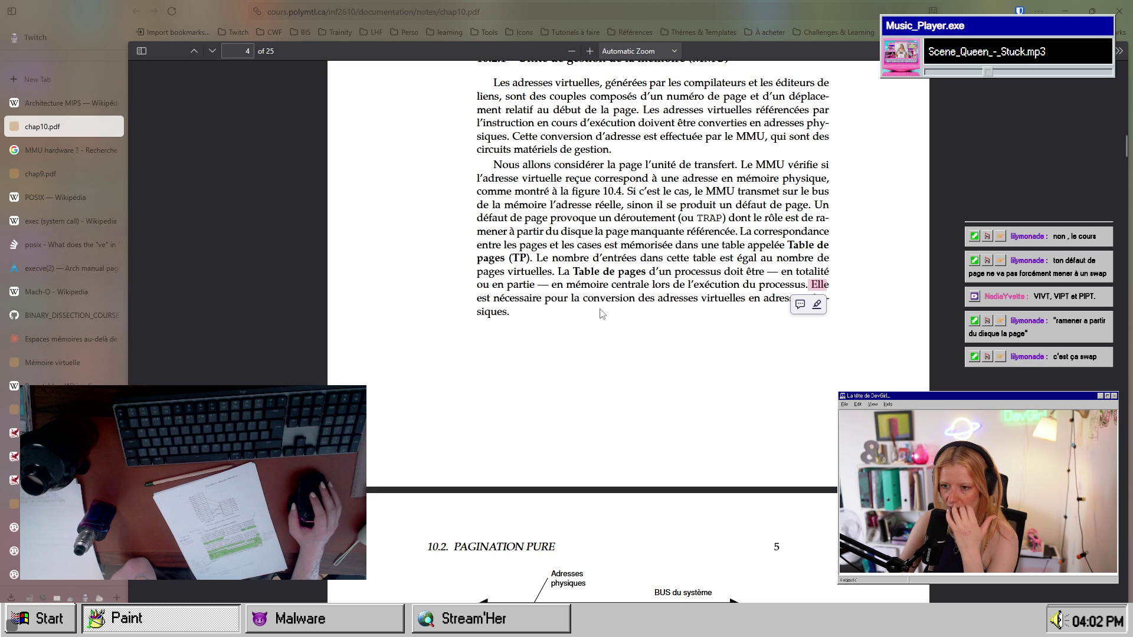
pyautogui.click(564, 290)
pyautogui.moveTo(577, 285); pyautogui.dragTo(650, 285)
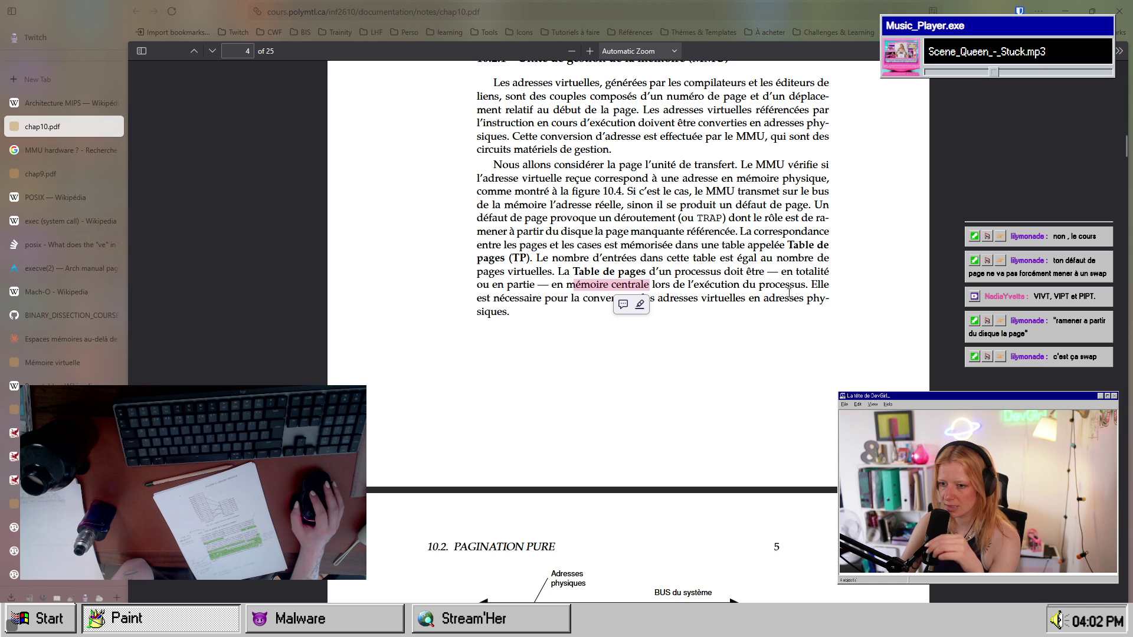
pyautogui.moveTo(497, 297); pyautogui.dragTo(825, 301)
# - Scroll down to the Fig. 10.4 MMU diagram on page 5
pyautogui.scroll(-2, 721, 326)
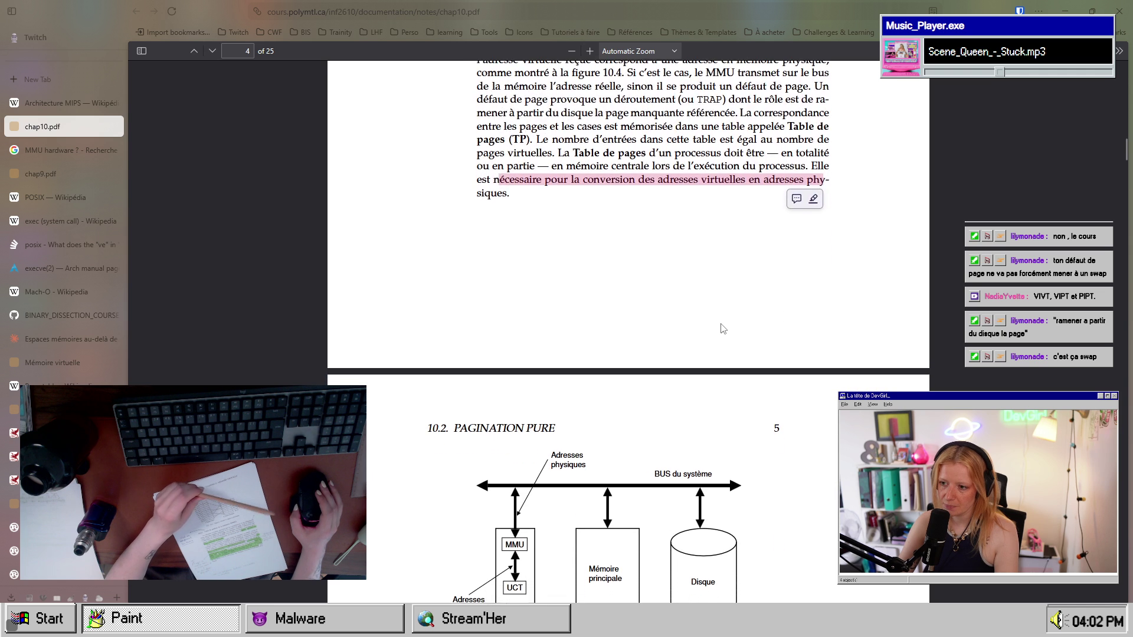
pyautogui.scroll(-3, 723, 329)
pyautogui.scroll(6, 732, 328)
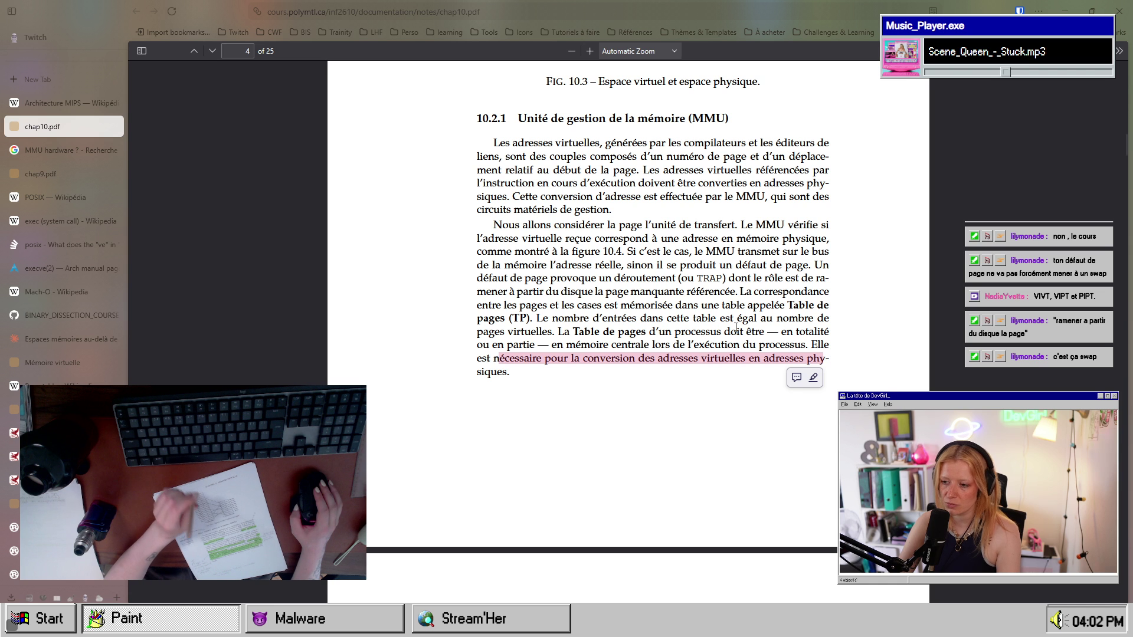
pyautogui.scroll(-10, 736, 328)
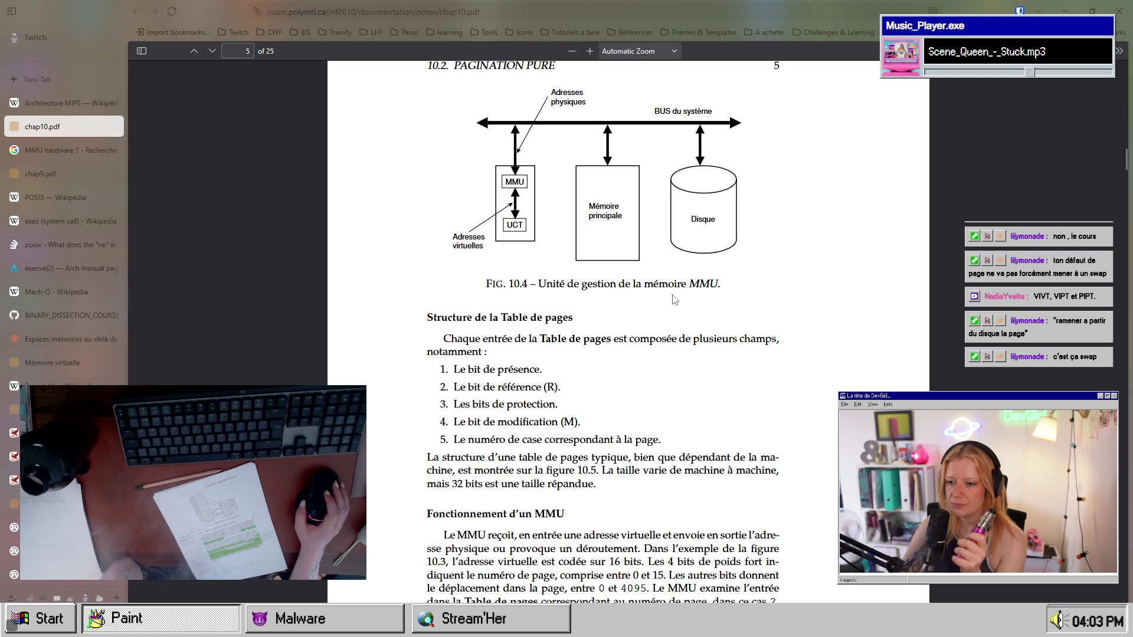
pyautogui.scroll(-1, 675, 299)
pyautogui.scroll(2, 673, 298)
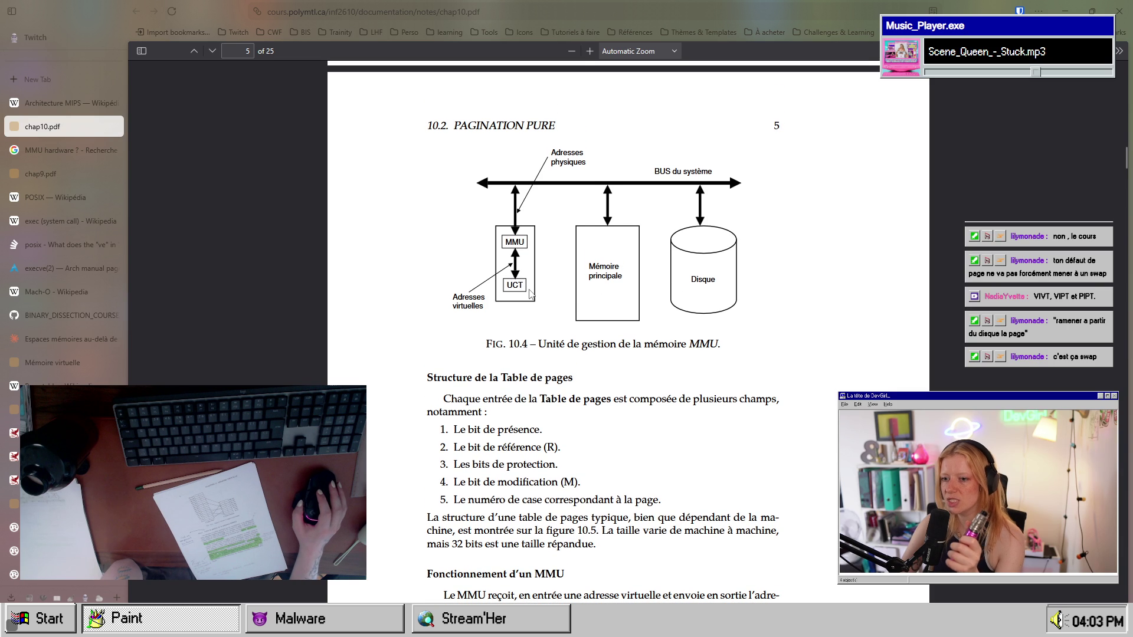
pyautogui.doubleClick(515, 287)
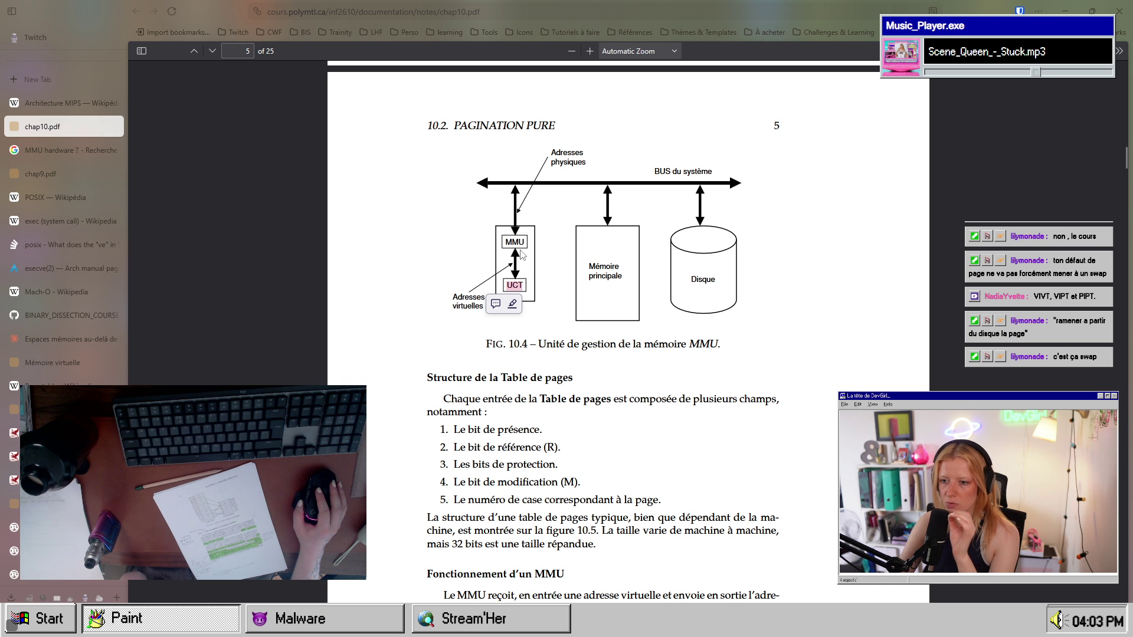
pyautogui.moveTo(452, 296); pyautogui.dragTo(485, 308)
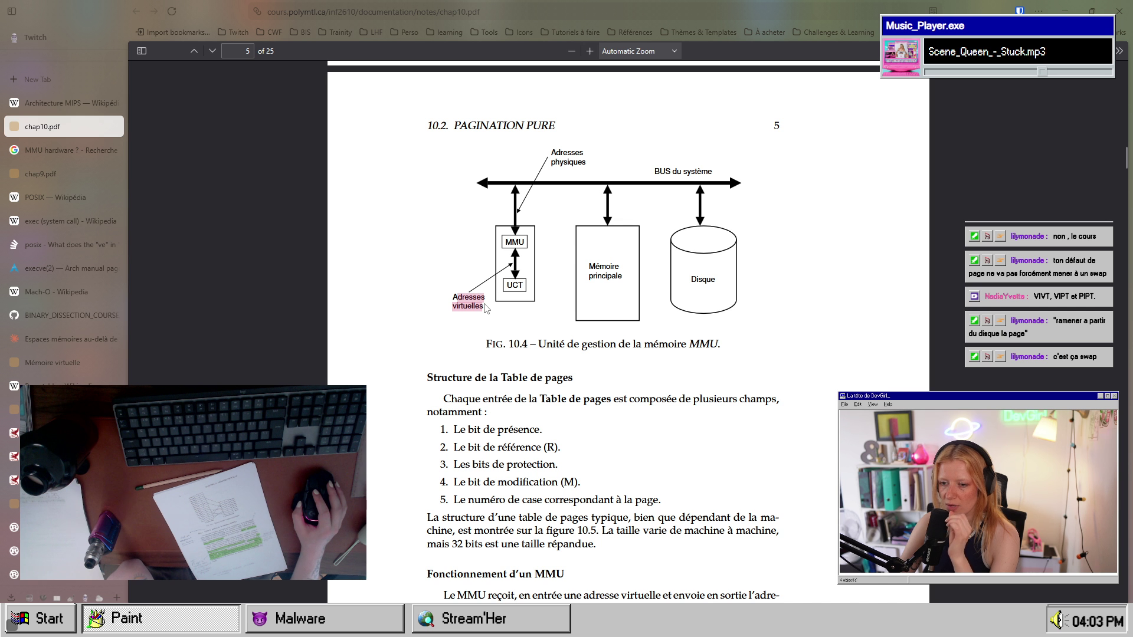
pyautogui.moveTo(622, 278); pyautogui.dragTo(588, 265)
pyautogui.moveTo(557, 152); pyautogui.dragTo(585, 163)
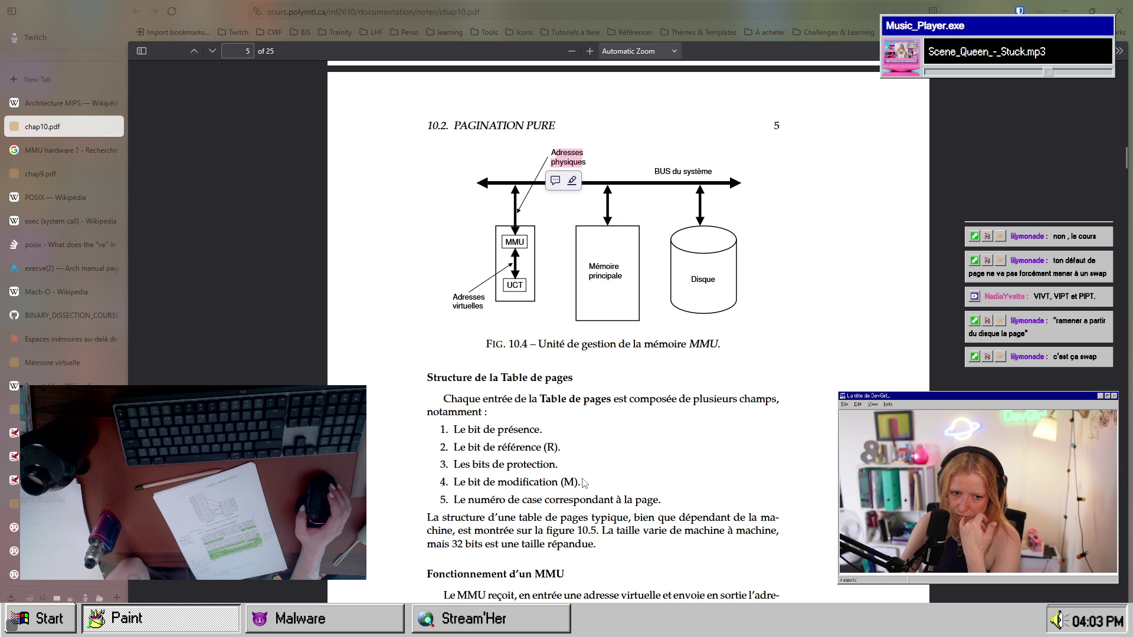
pyautogui.scroll(-3, 583, 482)
pyautogui.scroll(3, 583, 479)
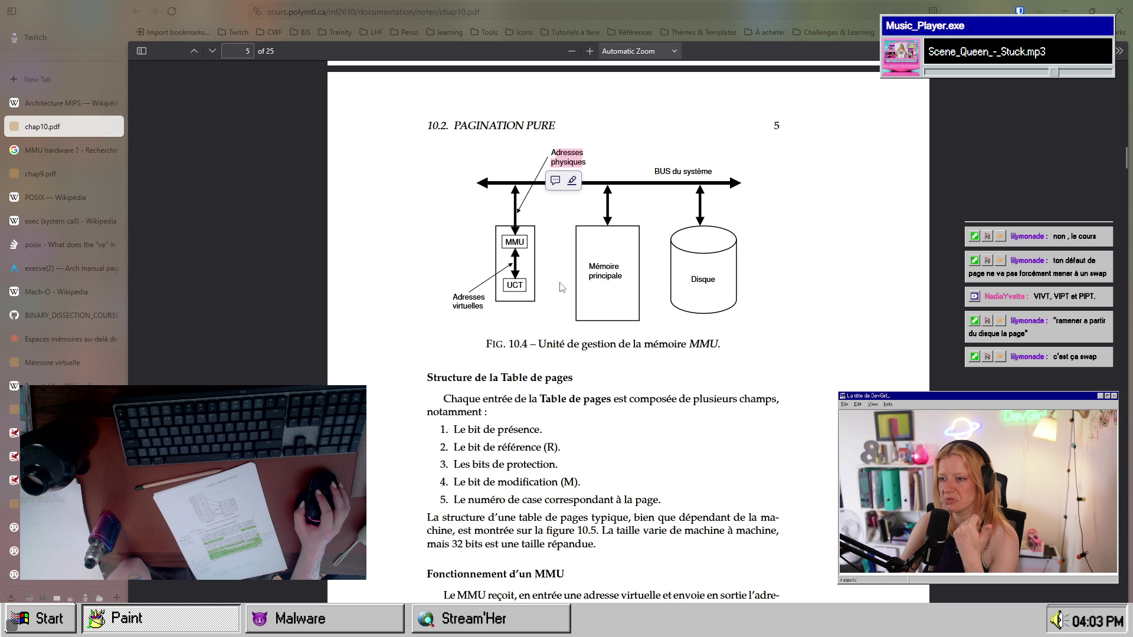
pyautogui.click(671, 170)
pyautogui.moveTo(697, 171); pyautogui.dragTo(634, 177)
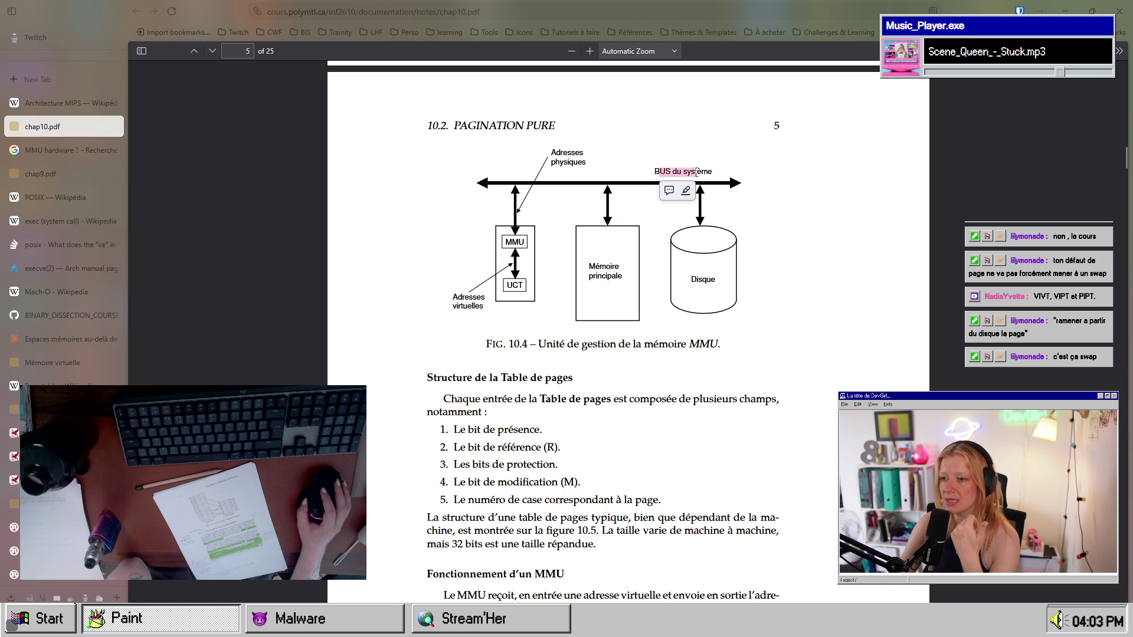
pyautogui.click(696, 172)
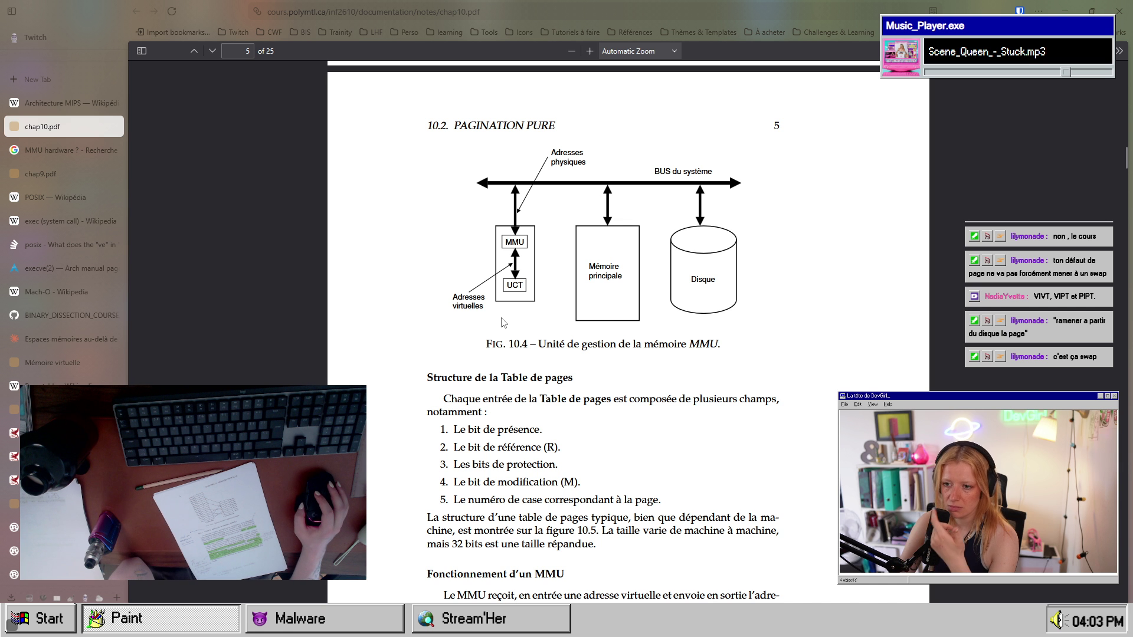